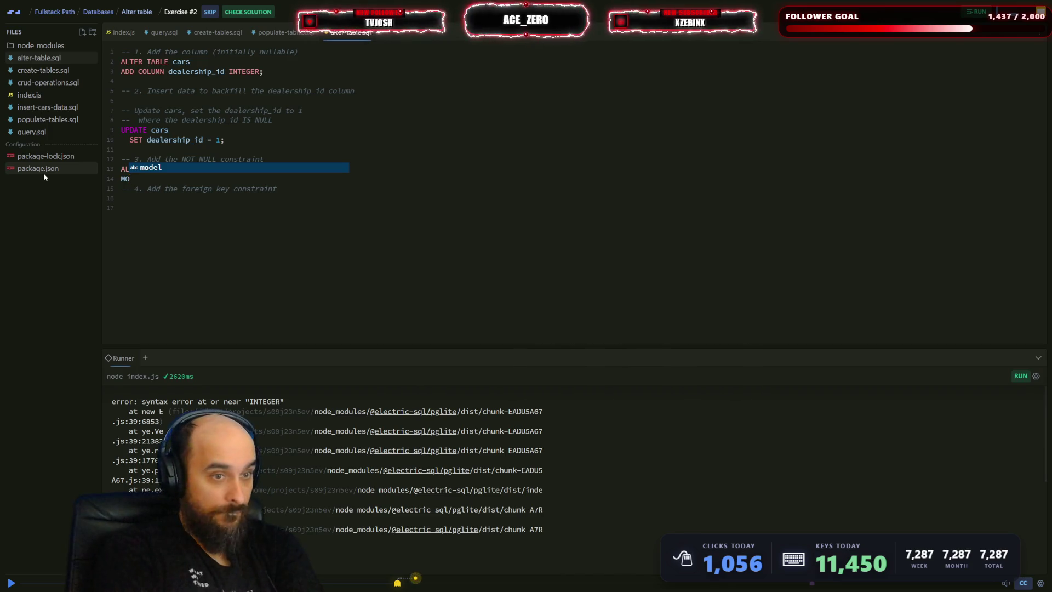
- Write ALTER TABLE cars MODIFY dealership_id INTEGER NOT NULL; in alter-table.sql
type("DIFY")
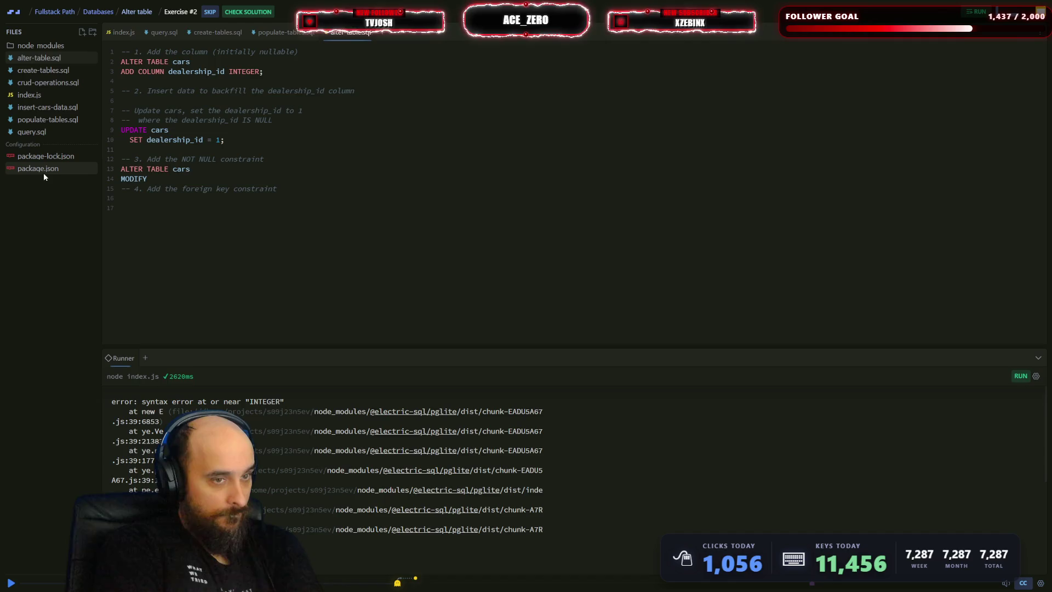
type(" da")
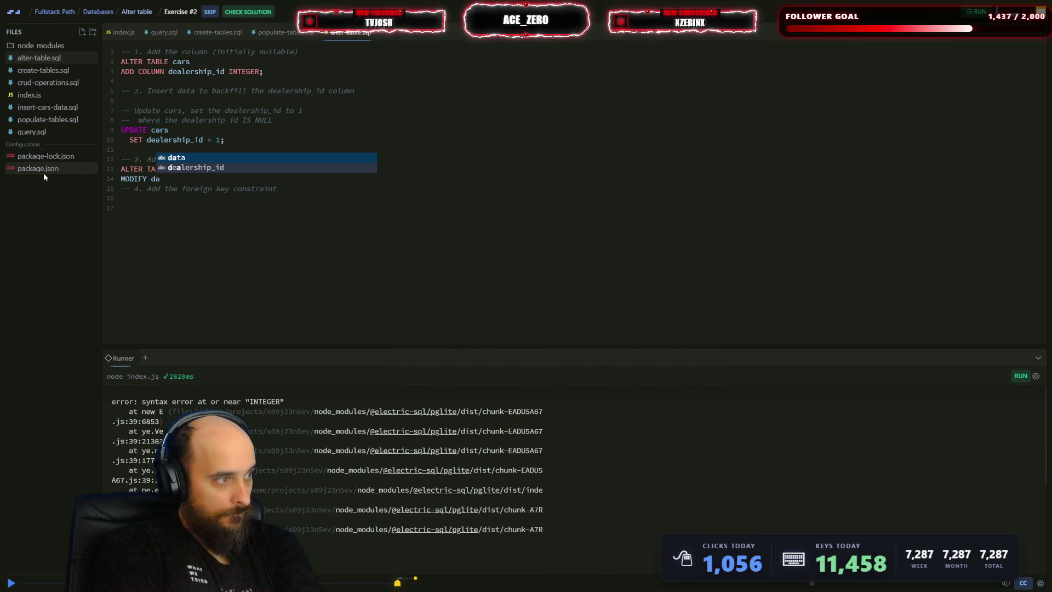
key("Return")
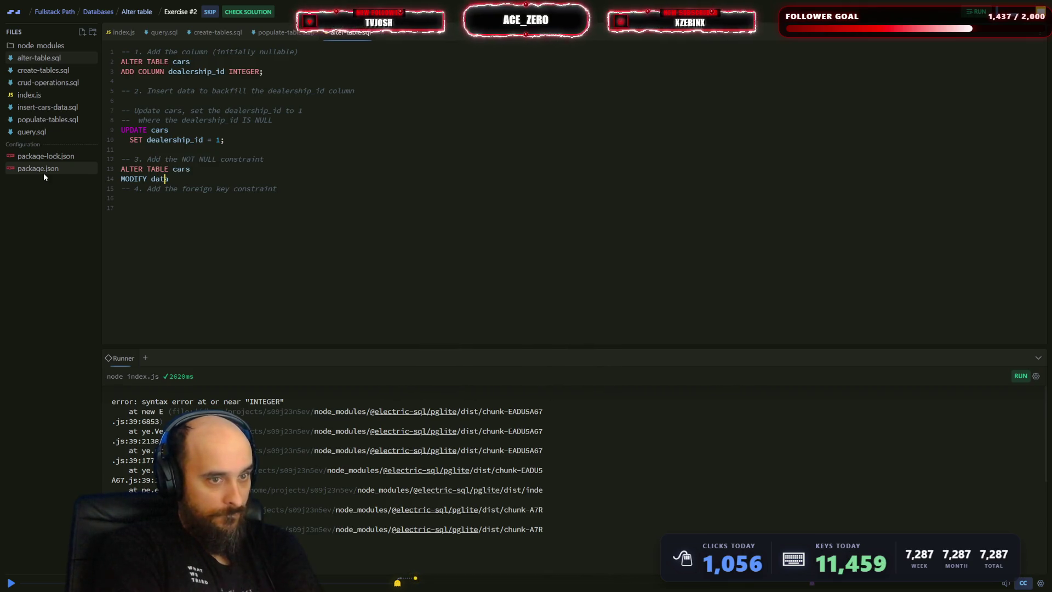
key("BackSpace")
key("BackSpace")
key("BackSpace")
type("dat")
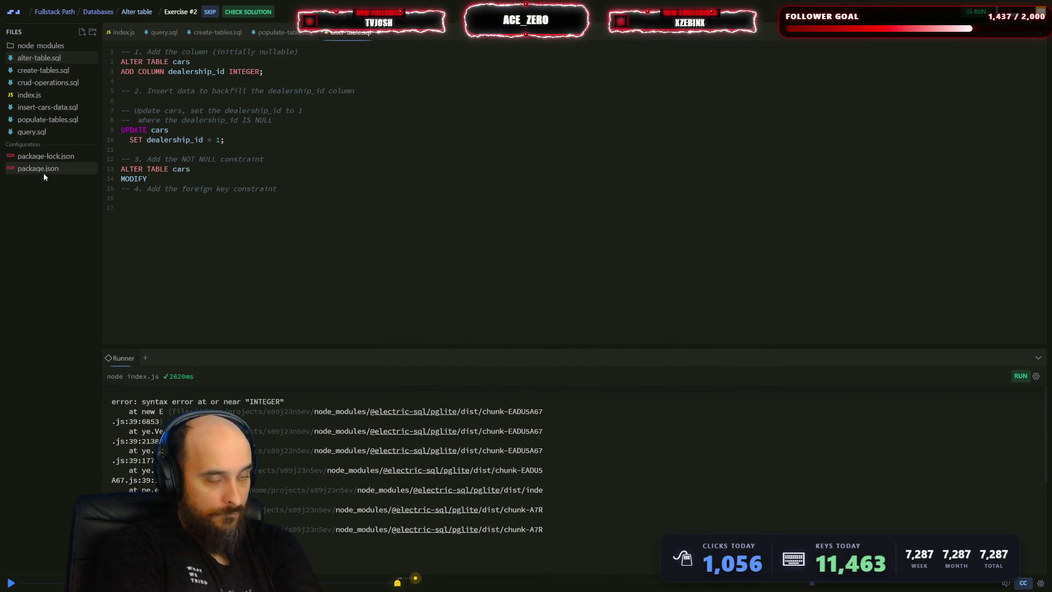
type("e ca")
key("Return")
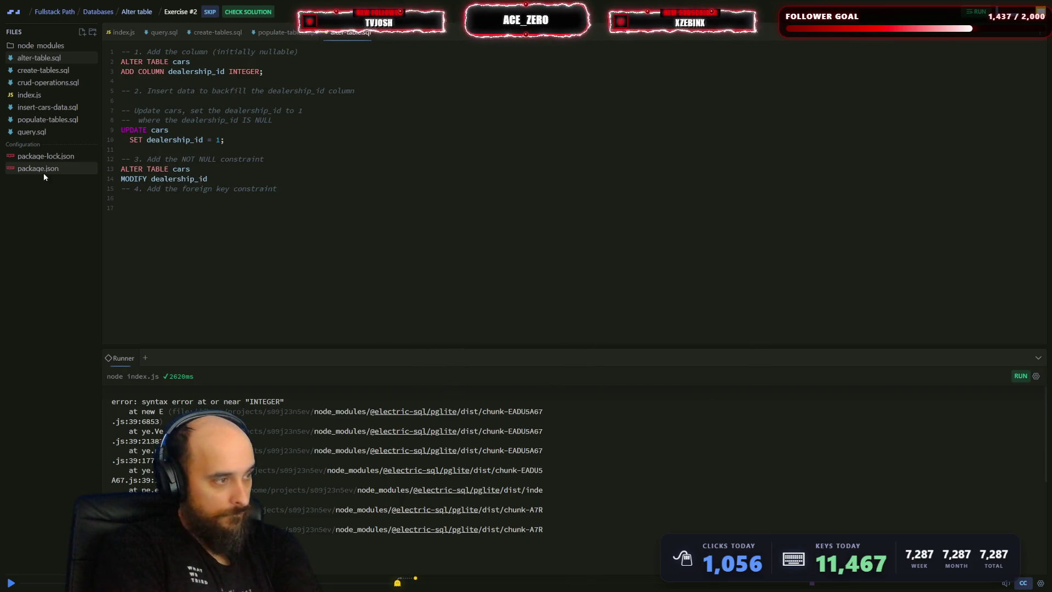
type(" IN")
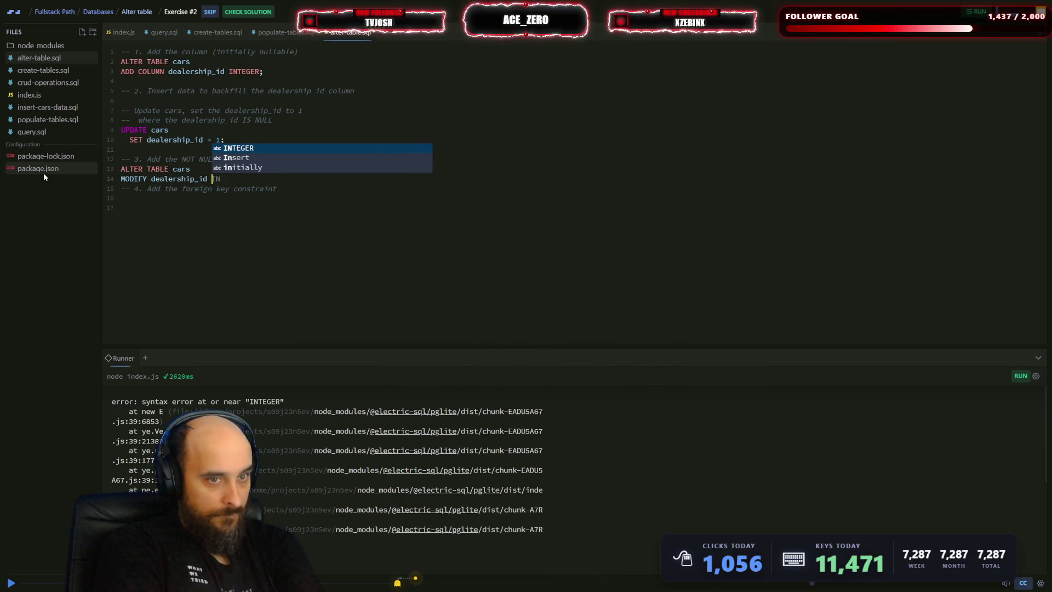
key("Return")
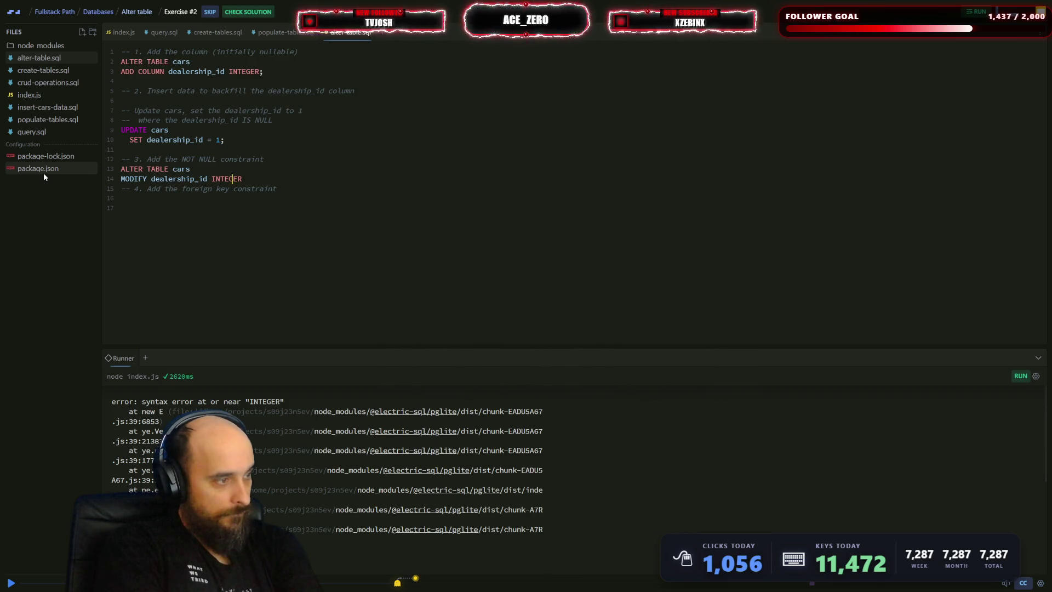
type(" NOT NUL")
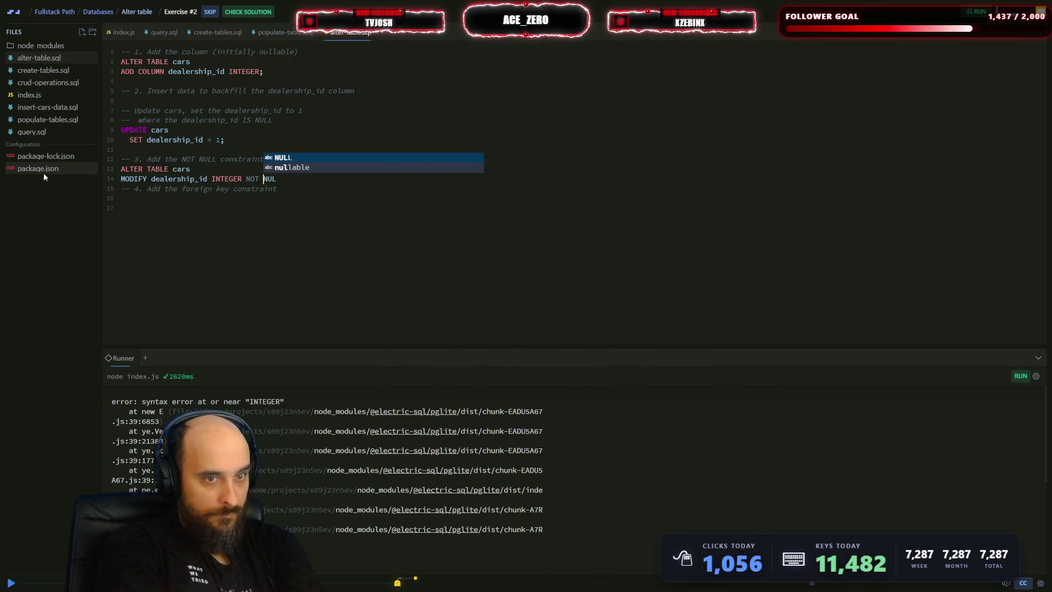
type("L;")
- Run the MODIFY statement, then delete both lines after the syntax error
key("ctrl+s")
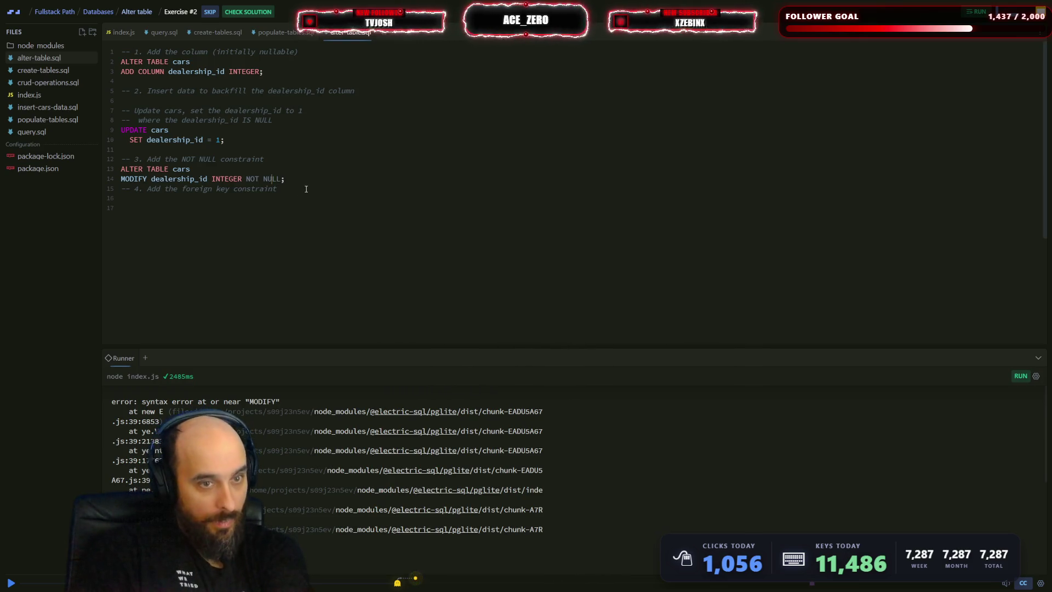
left_click_drag(288, 179, 63, 168)
key("BackSpace")
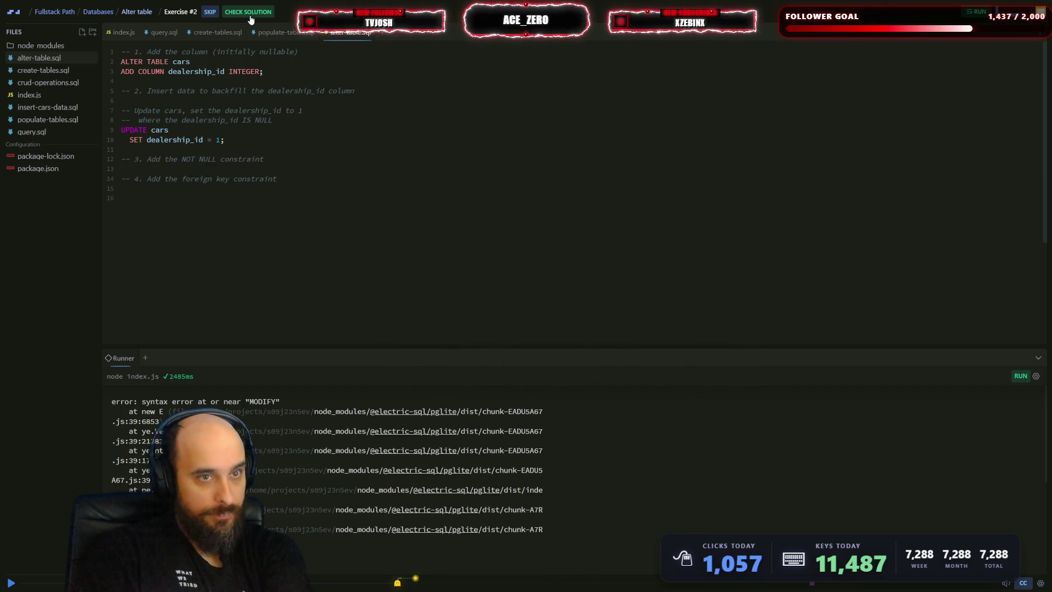
left_click(248, 15)
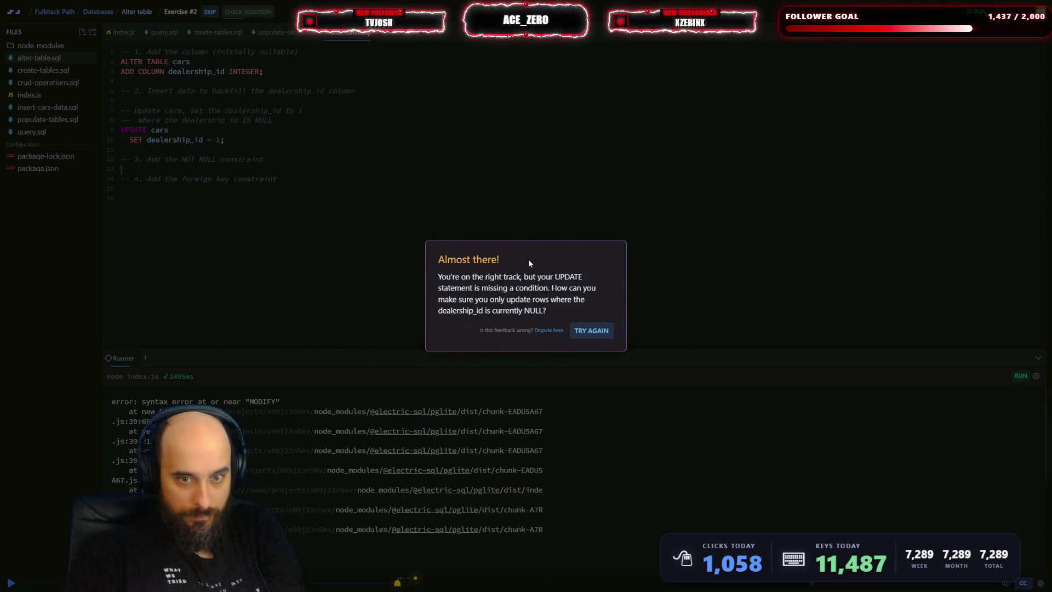
left_click(600, 335)
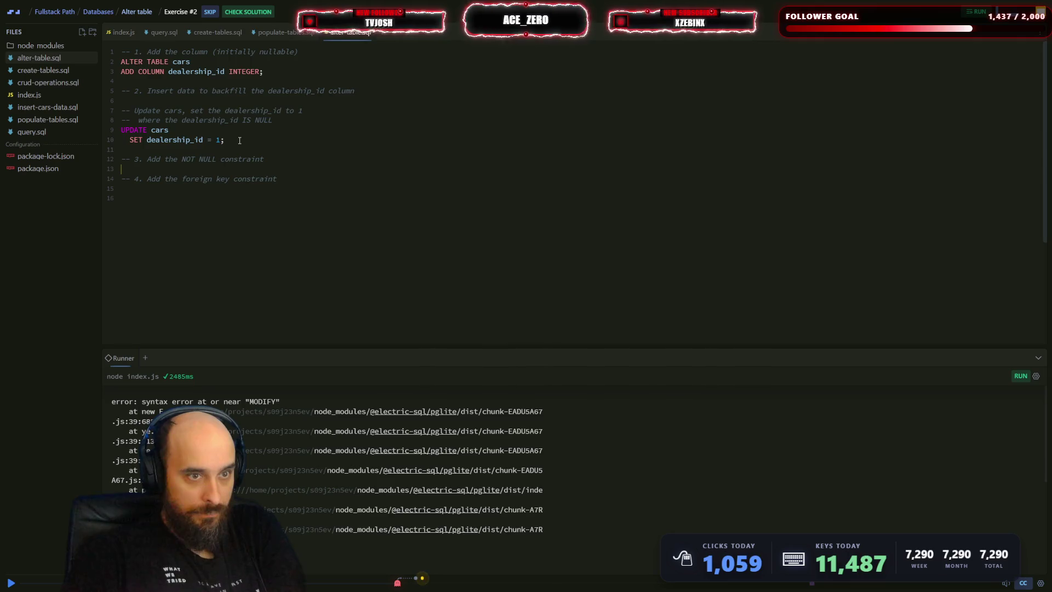
- Add WHERE dealership_id = null; below the SET line and rerun the script
left_click(209, 128)
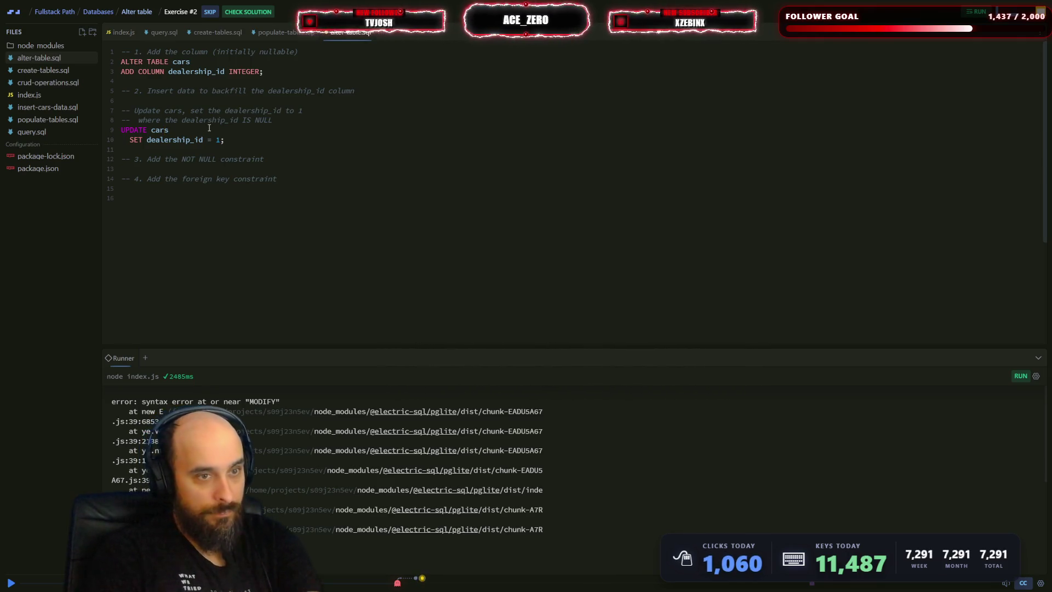
key("Return")
key("BackSpace")
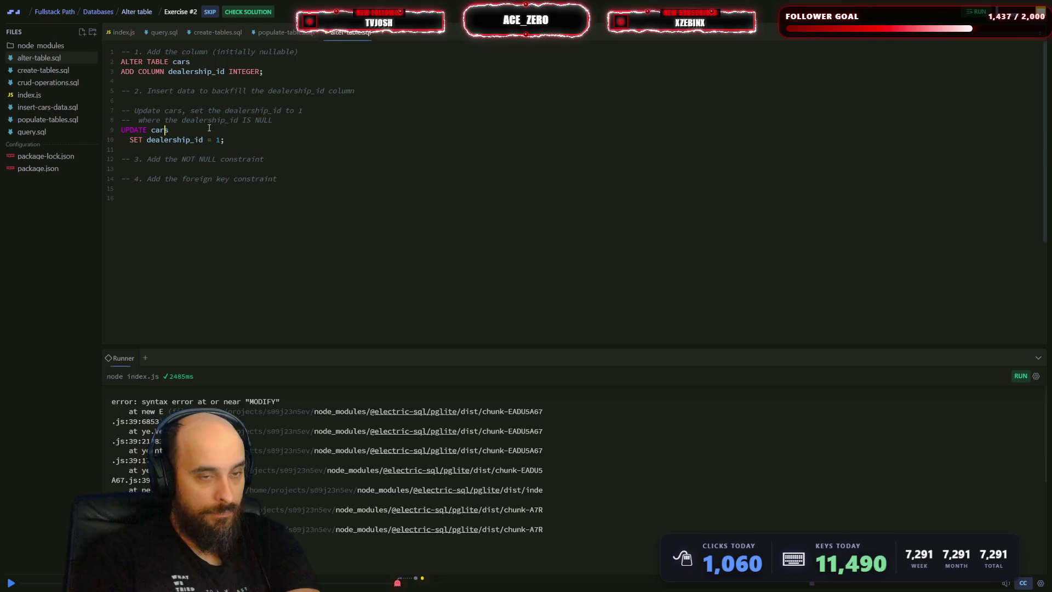
left_click(204, 151)
type("W")
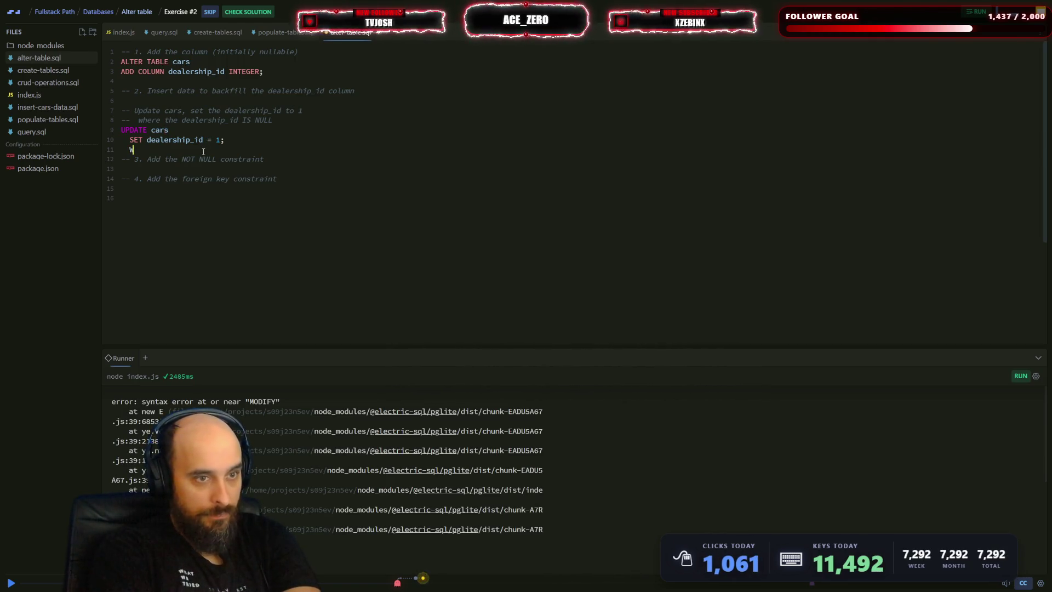
type("HERE de")
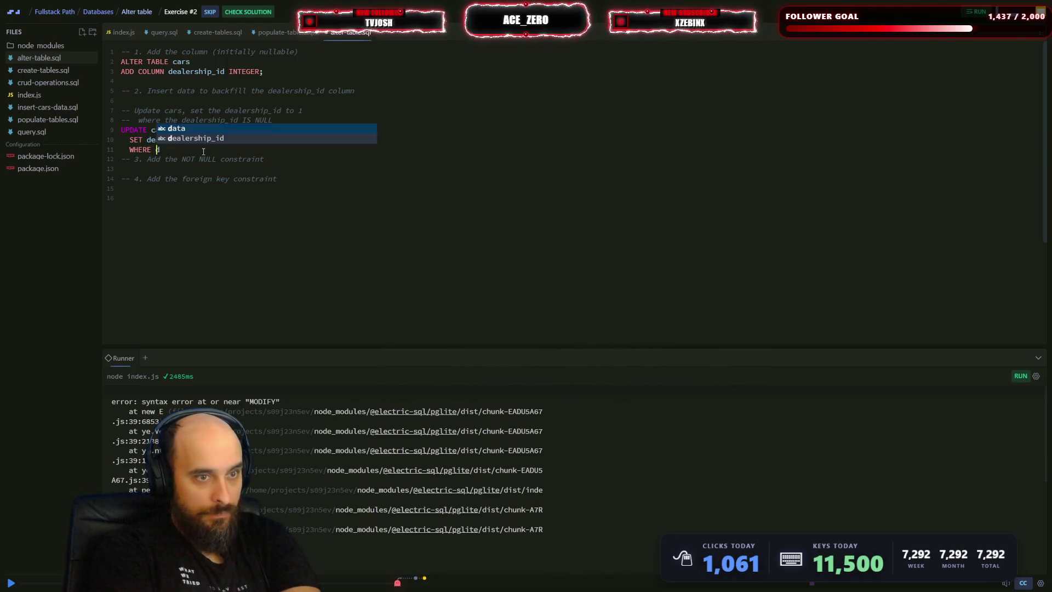
key("Tab")
type("= n")
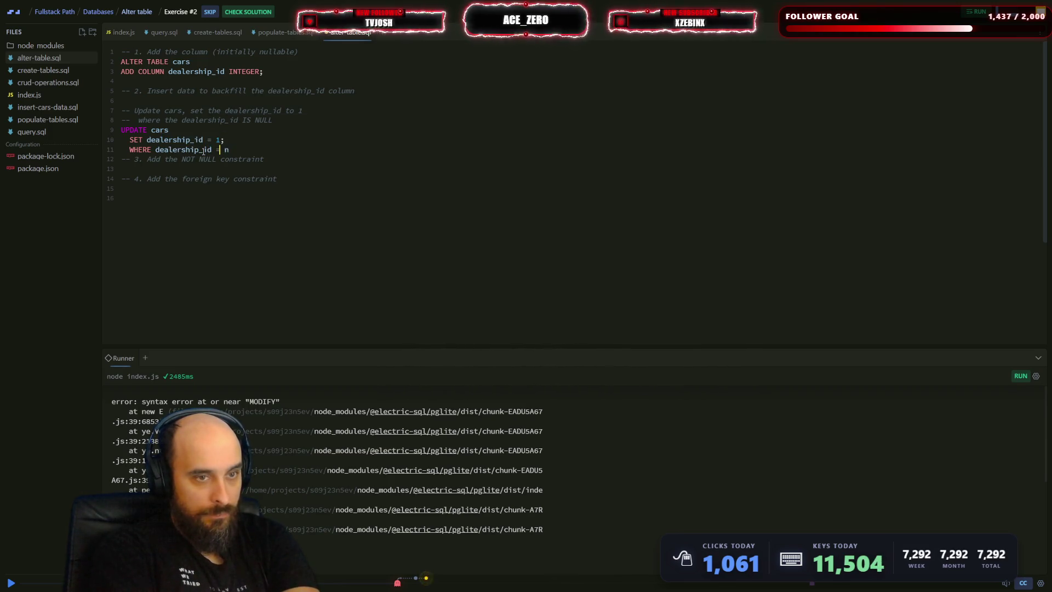
type("ull;")
key("ctrl+s")
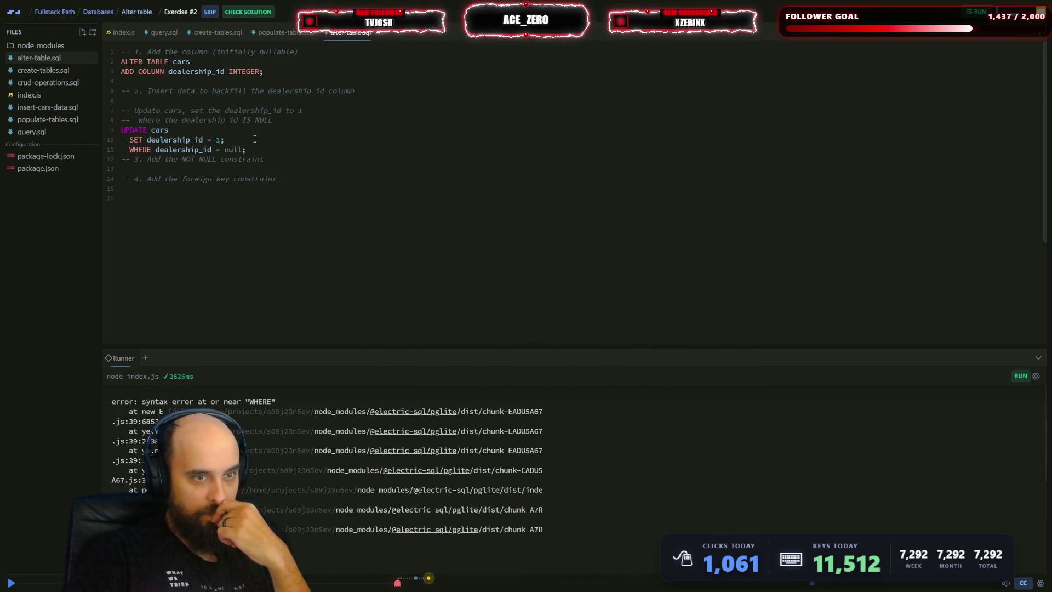
- Move the WHERE dealership_id = null line above SET, fix its indent, and rerun
left_click_drag(264, 149, 58, 147)
key("ctrl+c")
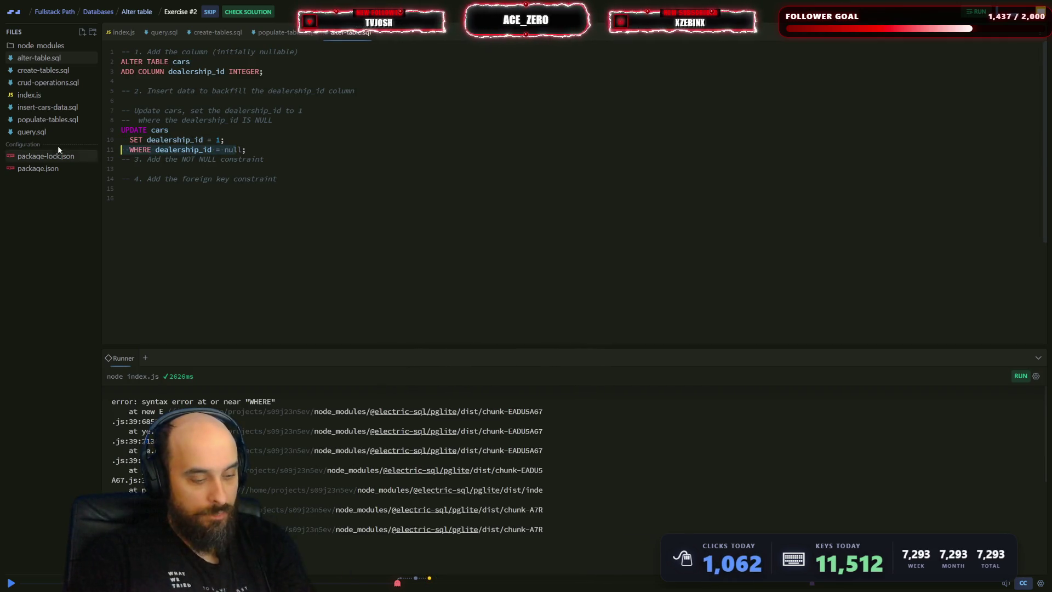
key("BackSpace")
key("BackSpace")
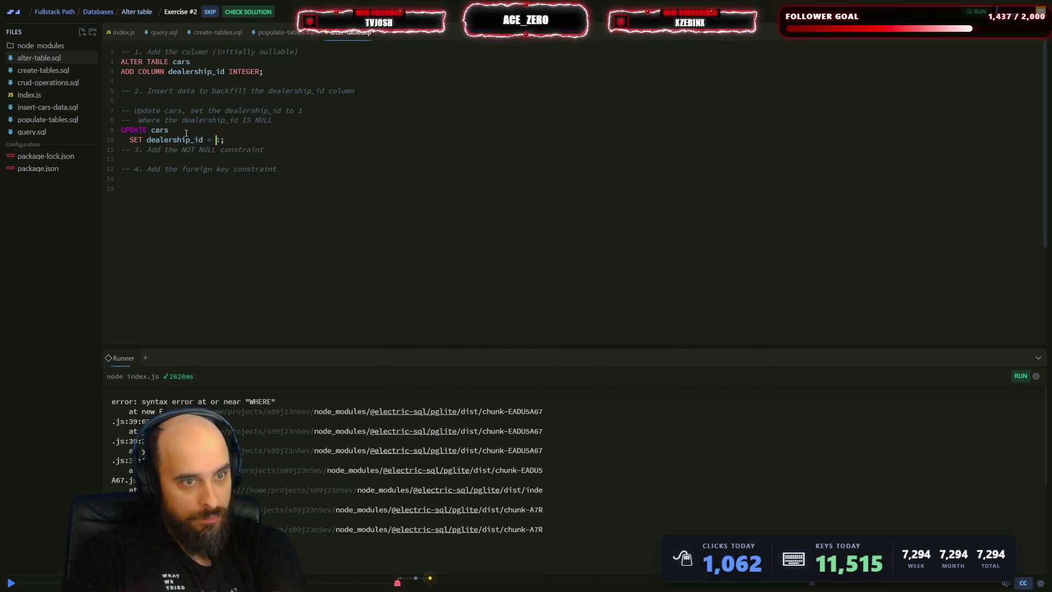
left_click(185, 132)
key("Return")
key("ctrl+v")
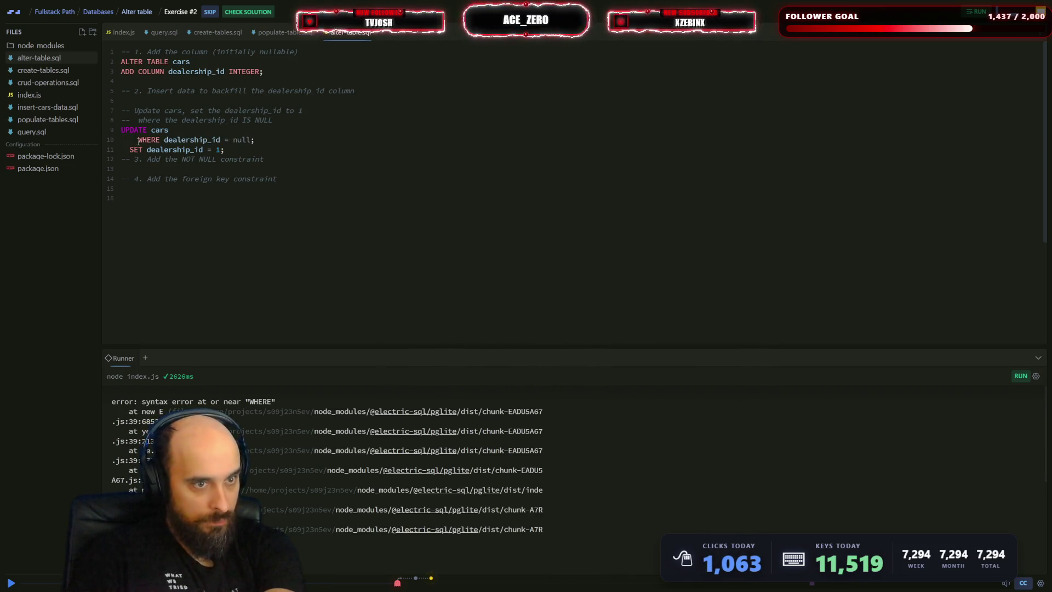
left_click(138, 140)
key("BackSpace")
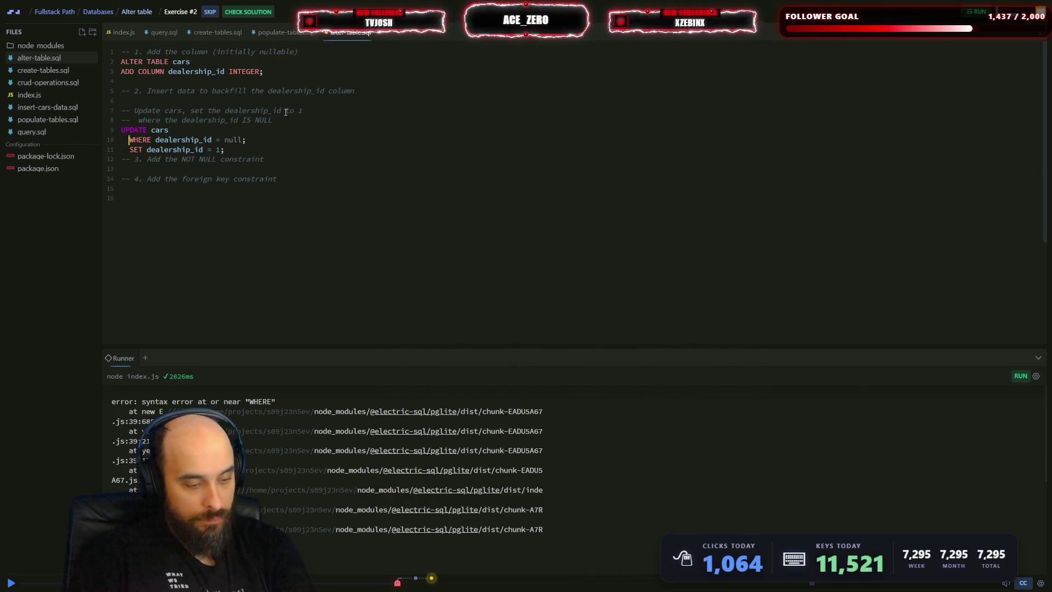
key("ctrl+Return")
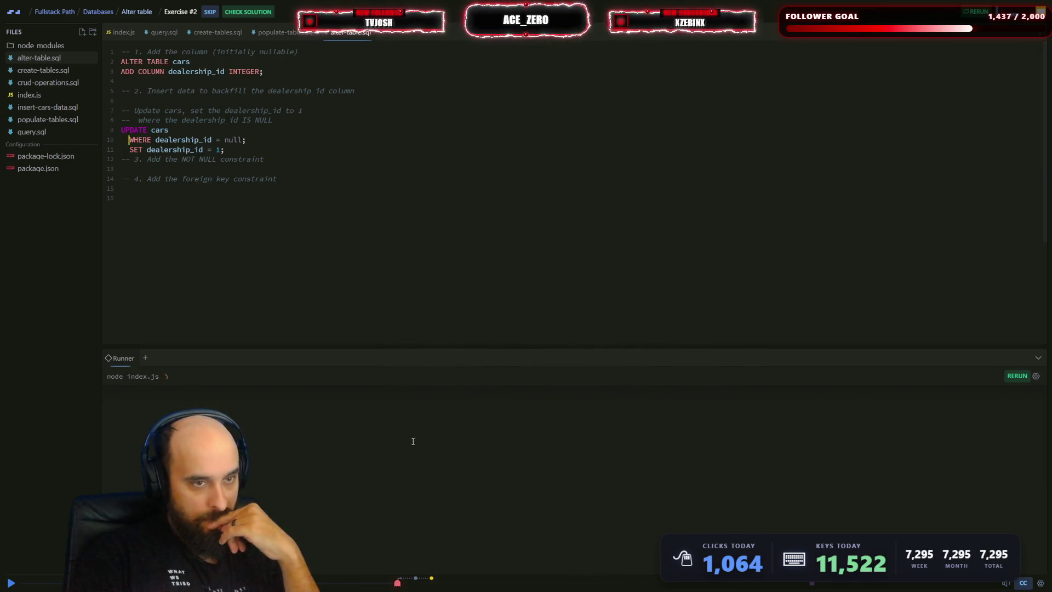
- Remove the semicolon after null on the WHERE line and rerun
scroll(400, 496, "up", 5)
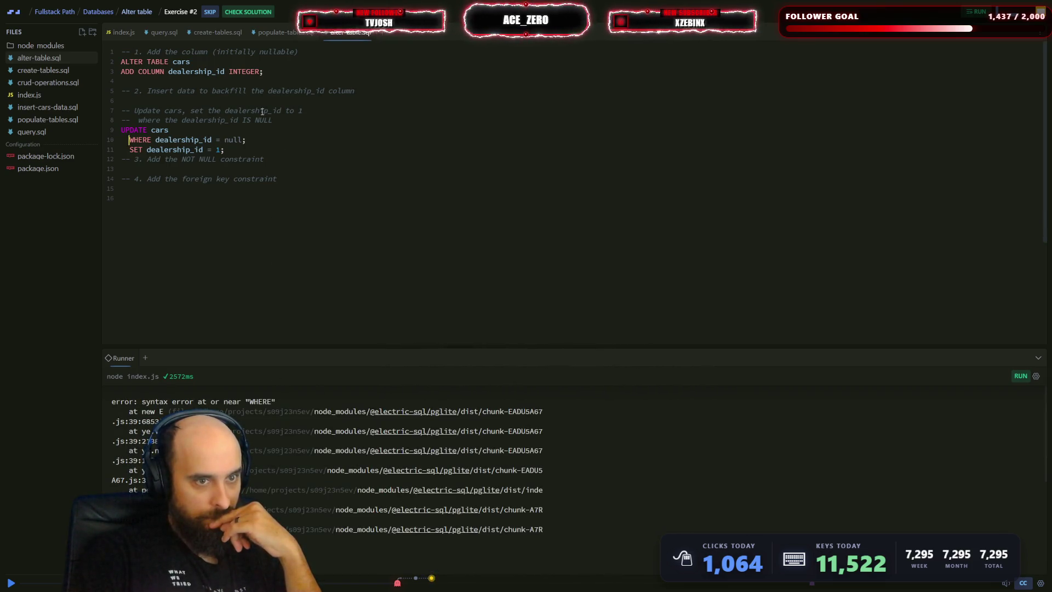
left_click(261, 141)
key("BackSpace")
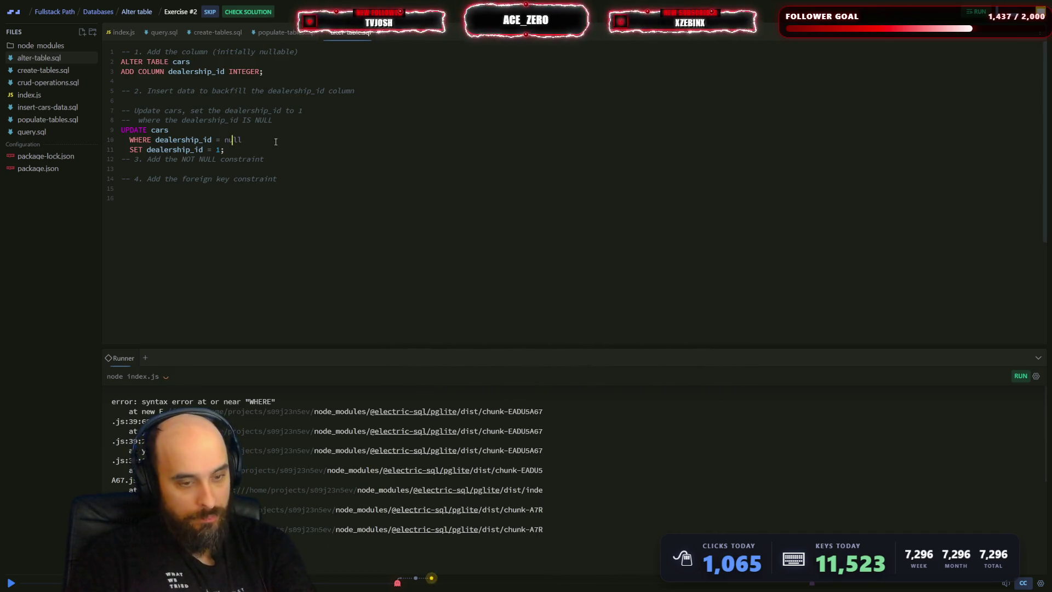
key("ctrl+s")
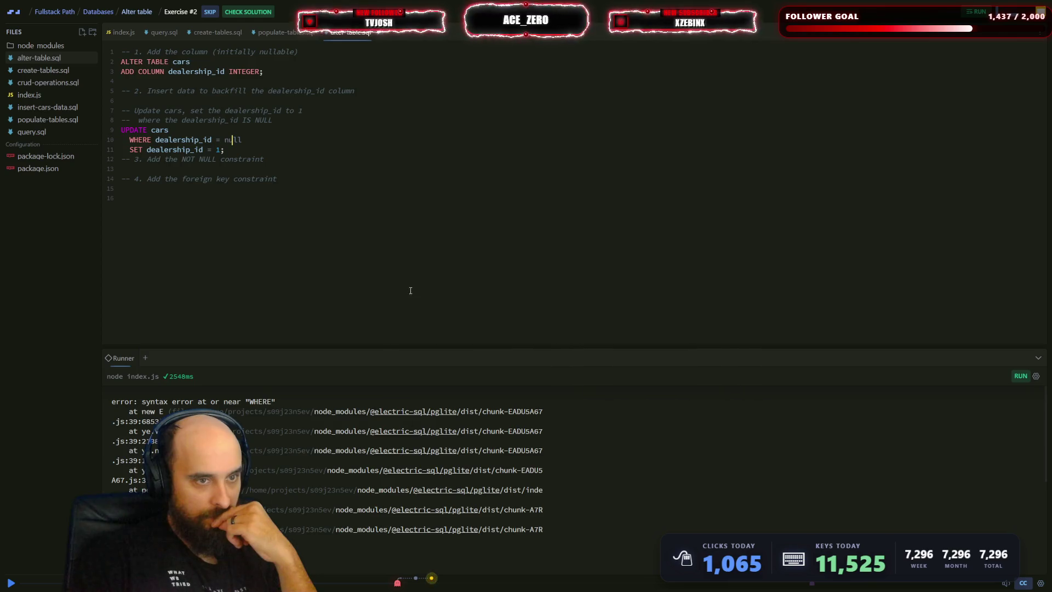
- Check the solution, read the 'Almost there!' hint that SET must precede WHERE, and dismiss it
left_click(247, 11)
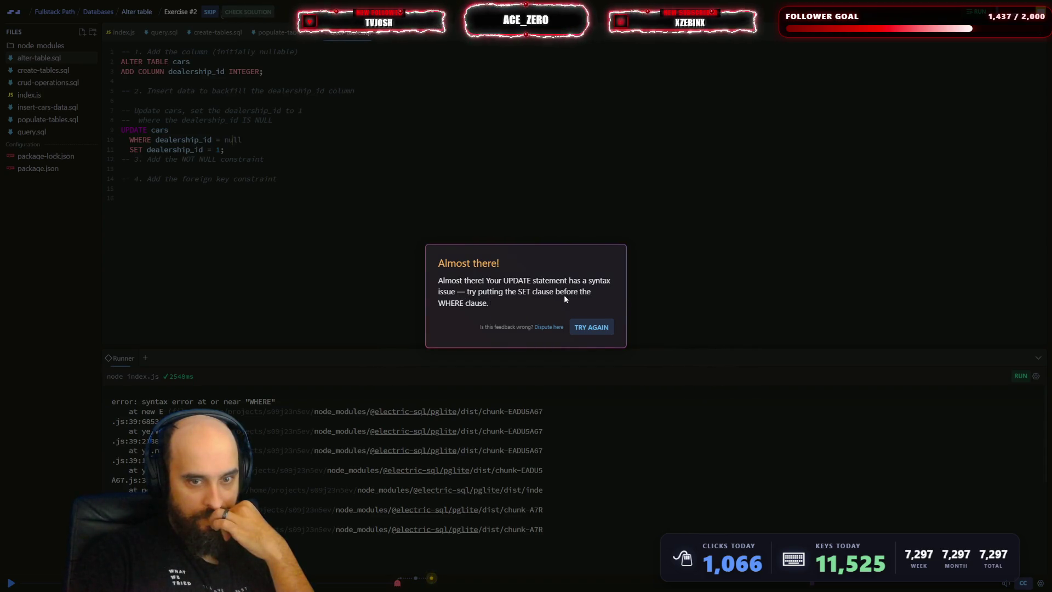
left_click(592, 329)
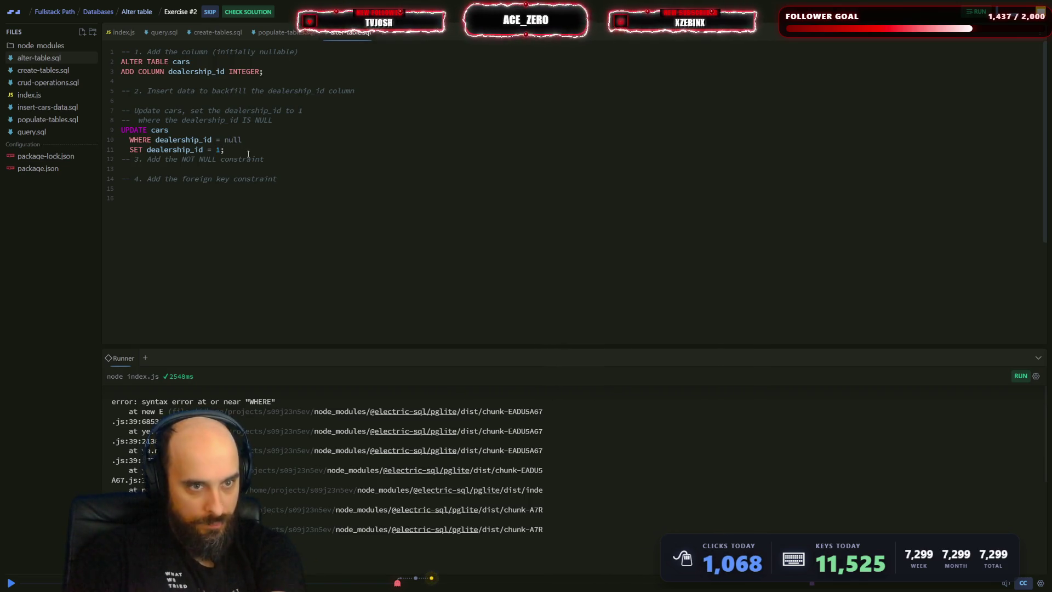
left_click(212, 150)
- Move SET dealership_id = 1 directly under UPDATE cars, above WHERE, with matching indent
left_click_drag(218, 150, 49, 145)
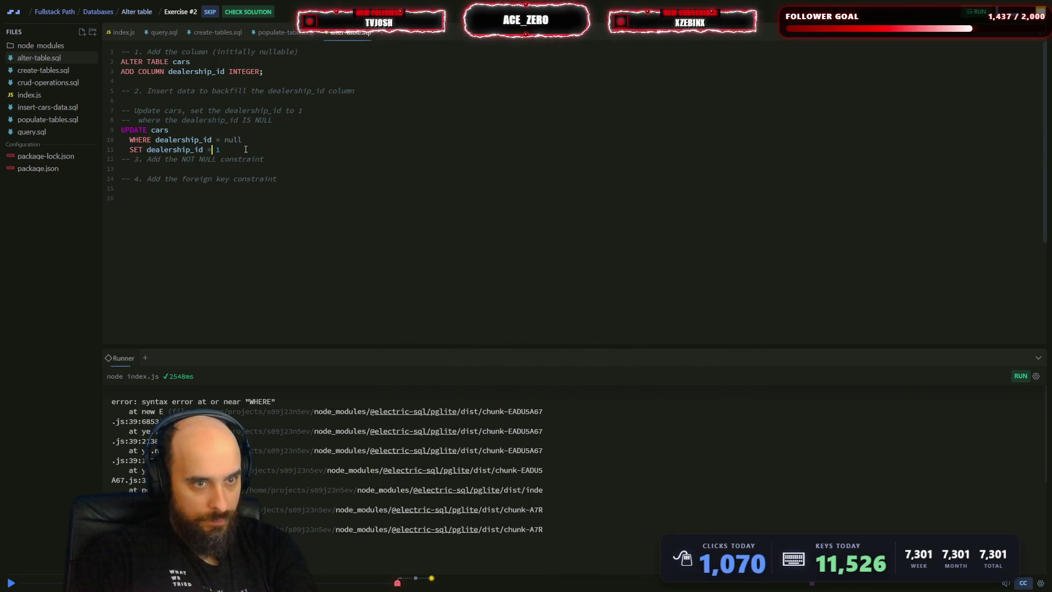
key("ctrl+x")
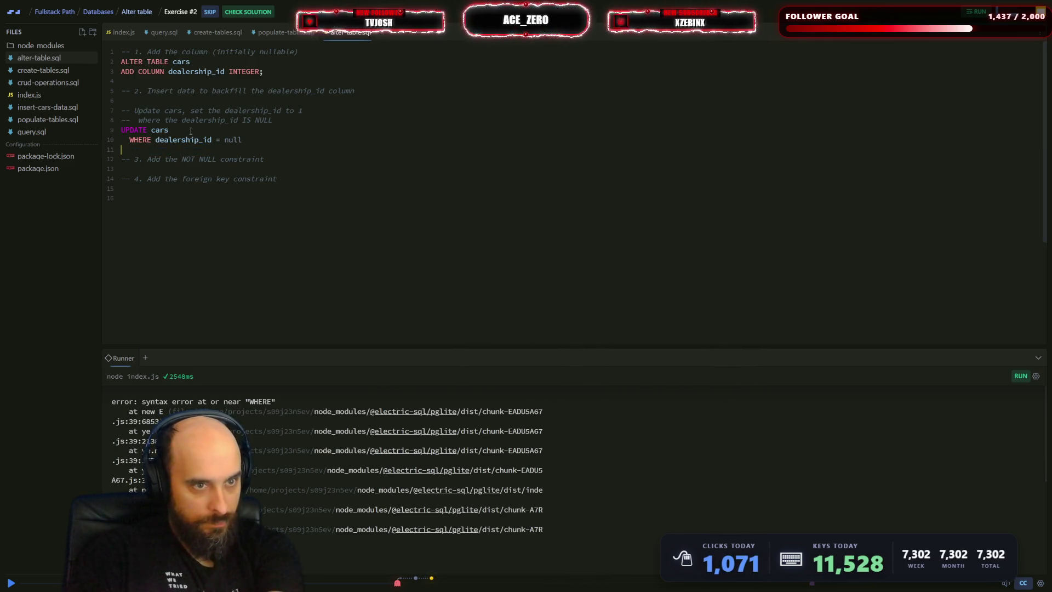
left_click(191, 131)
key("Return")
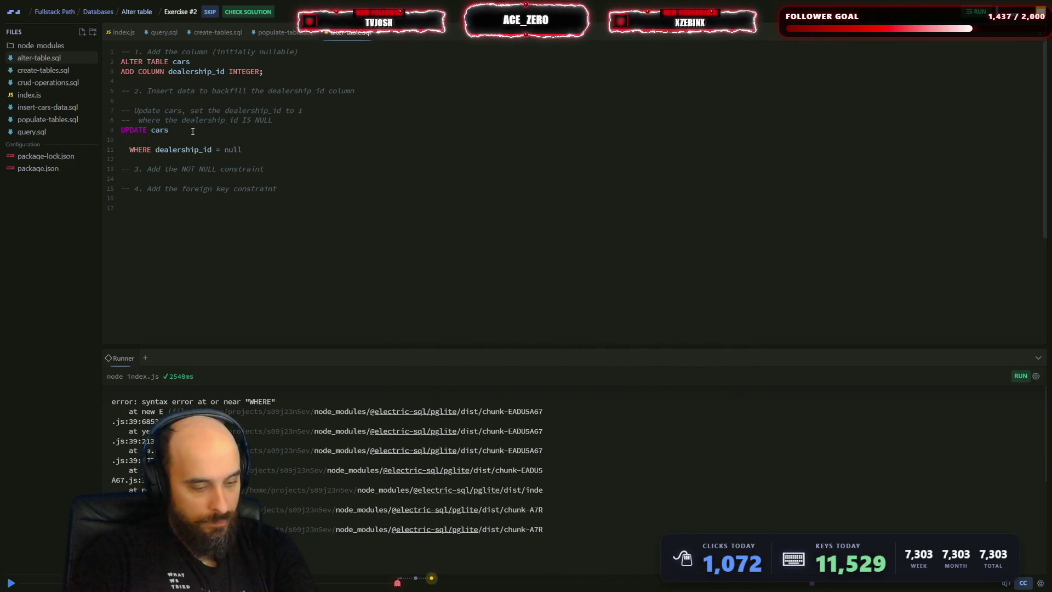
key("ctrl+v")
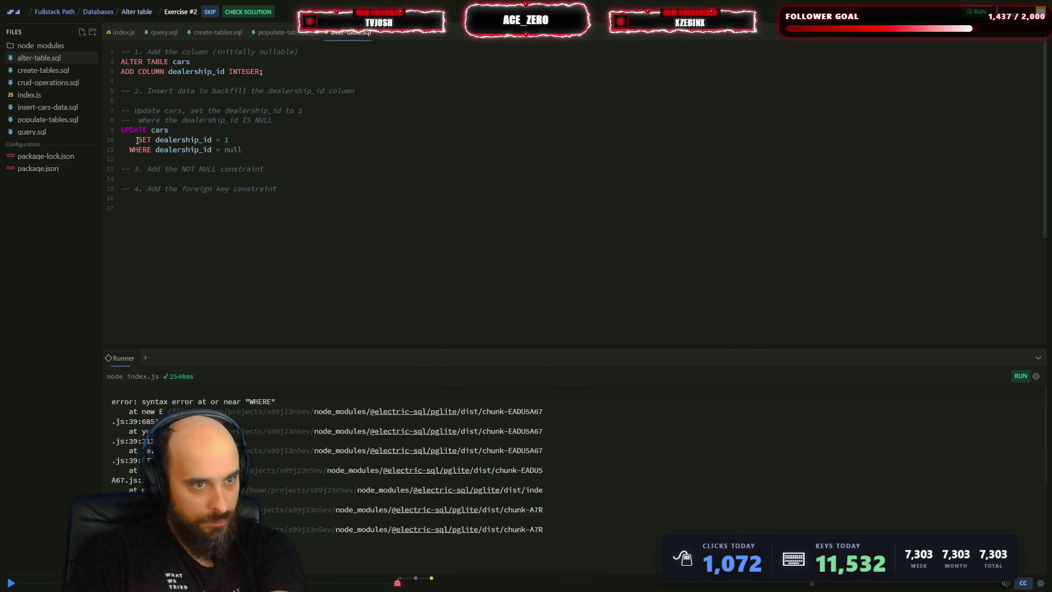
left_click(137, 140)
key("BackSpace")
- End the WHERE line with a semicolon and rerun to list the cars table
left_click(256, 154)
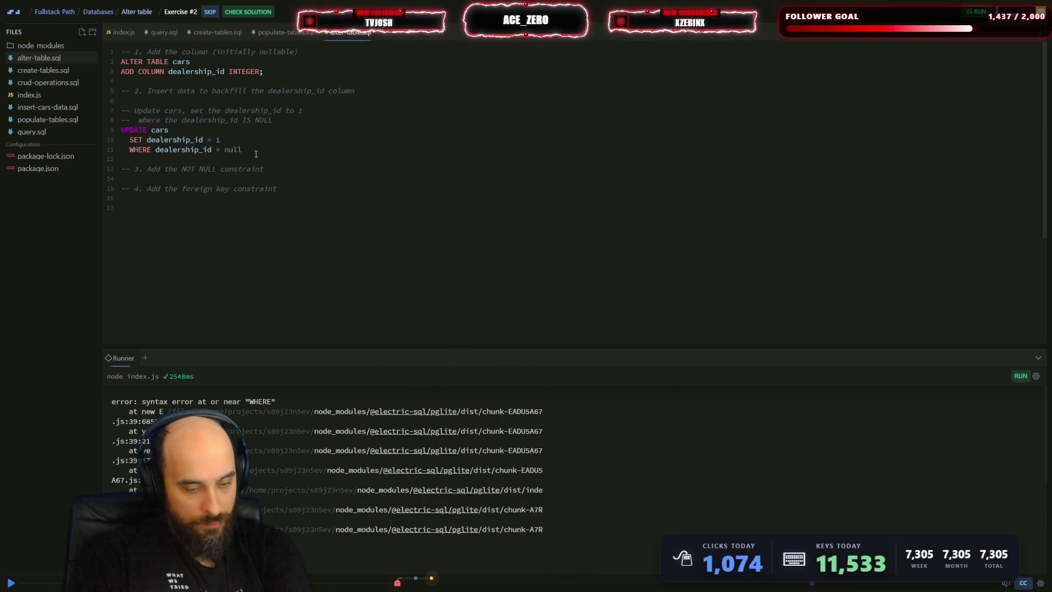
type(";")
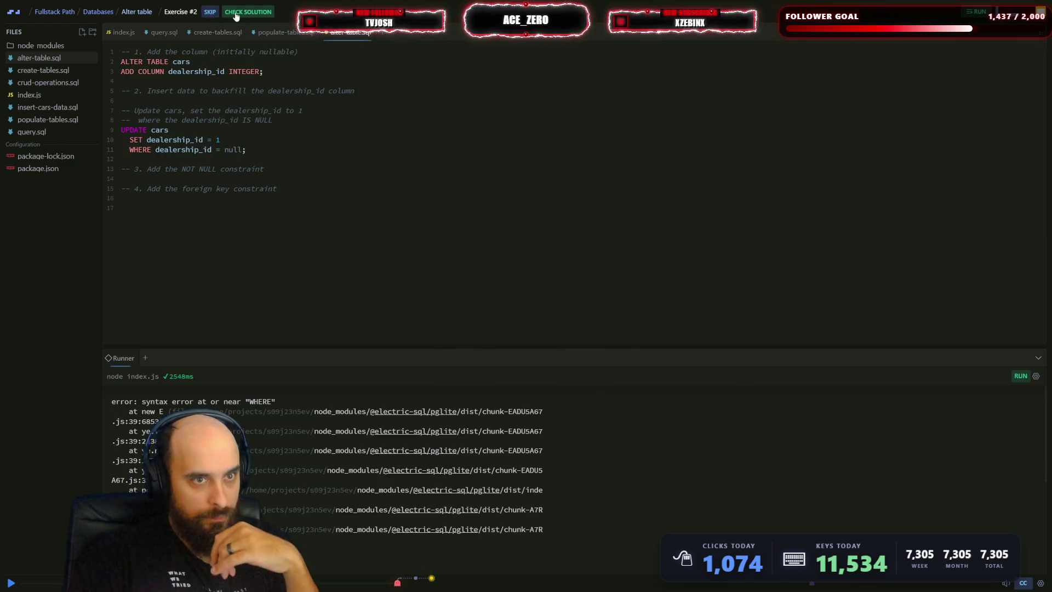
left_click(266, 145)
key("ctrl+s")
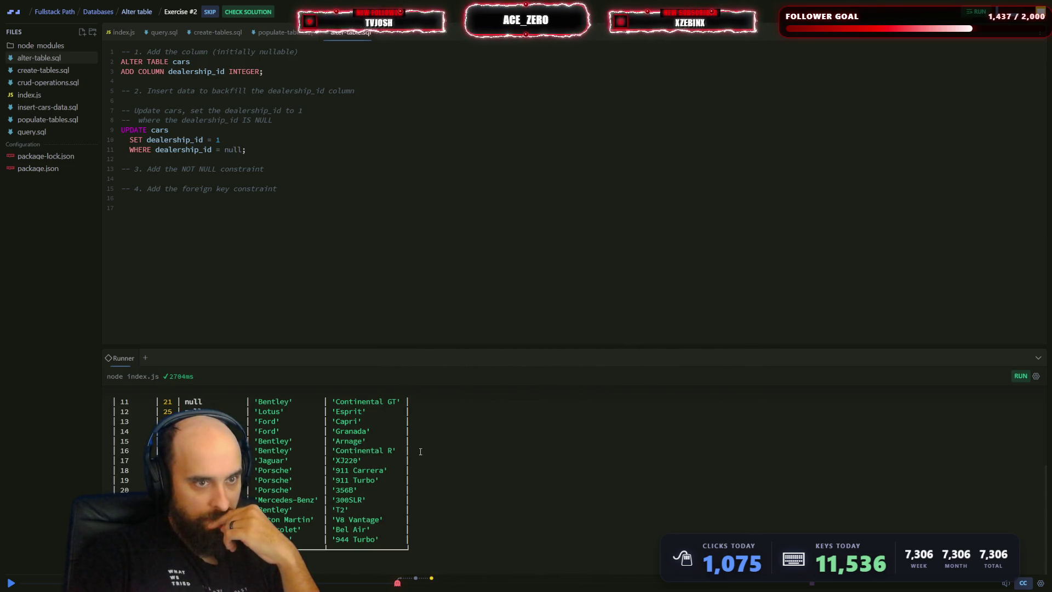
scroll(421, 451, "up", 3)
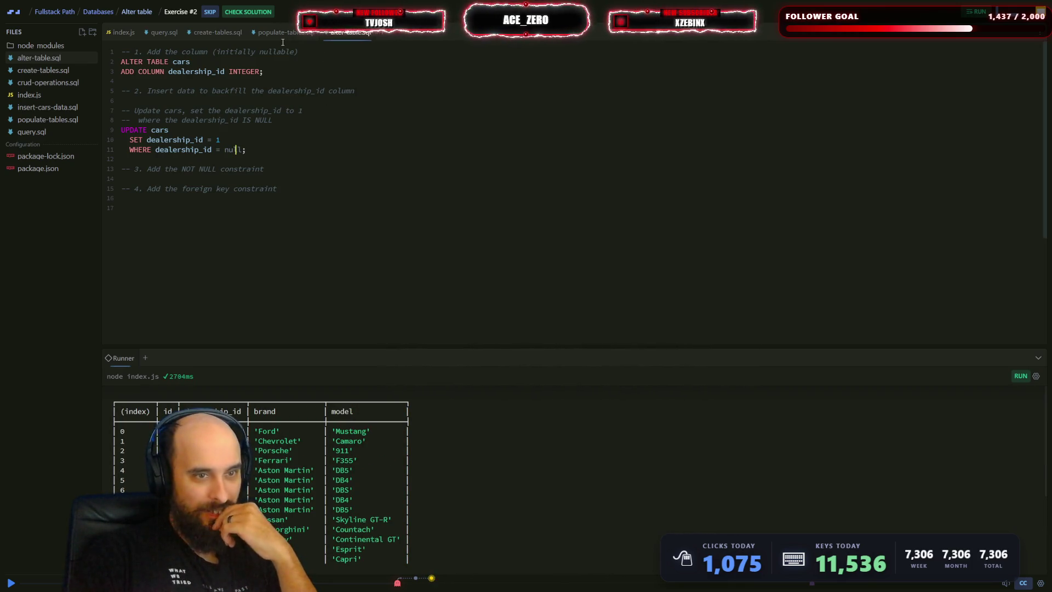
- Following the checker's hint, change '= null' to 'IS null' on line 11 and rerun
left_click(249, 11)
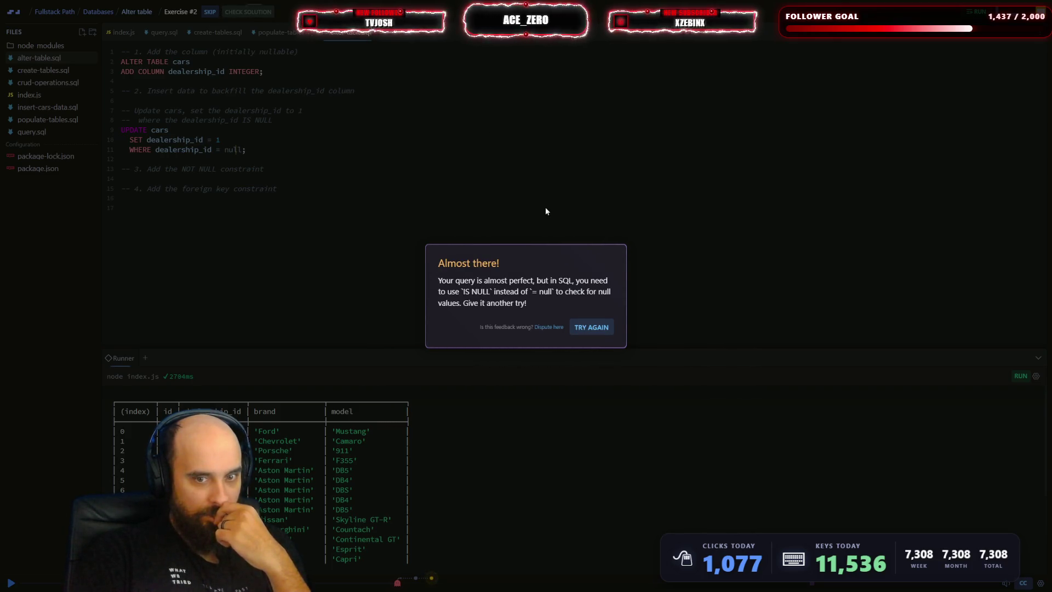
left_click(592, 327)
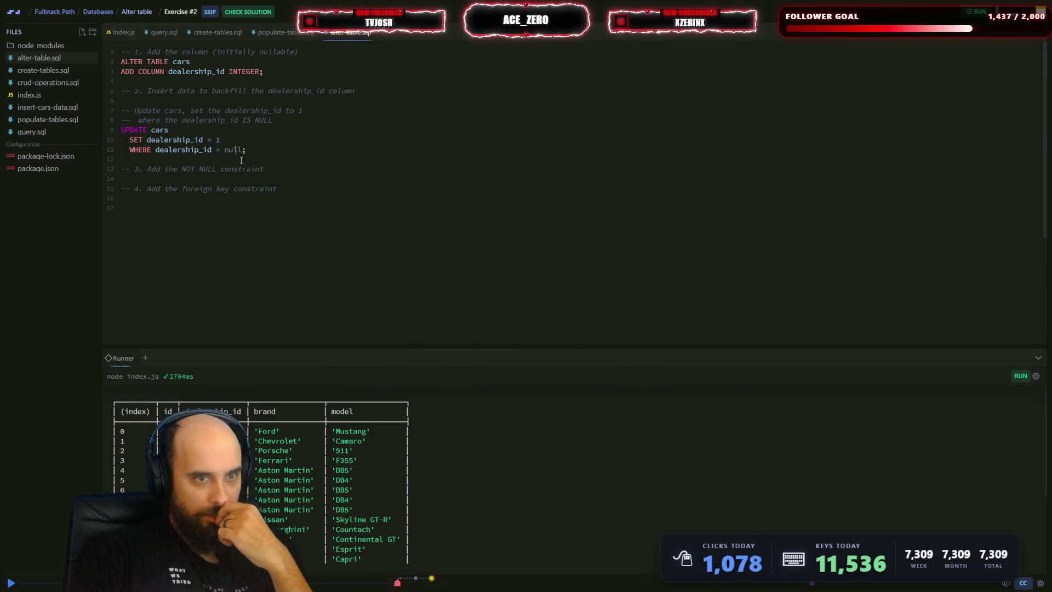
left_click(211, 149)
key("Delete")
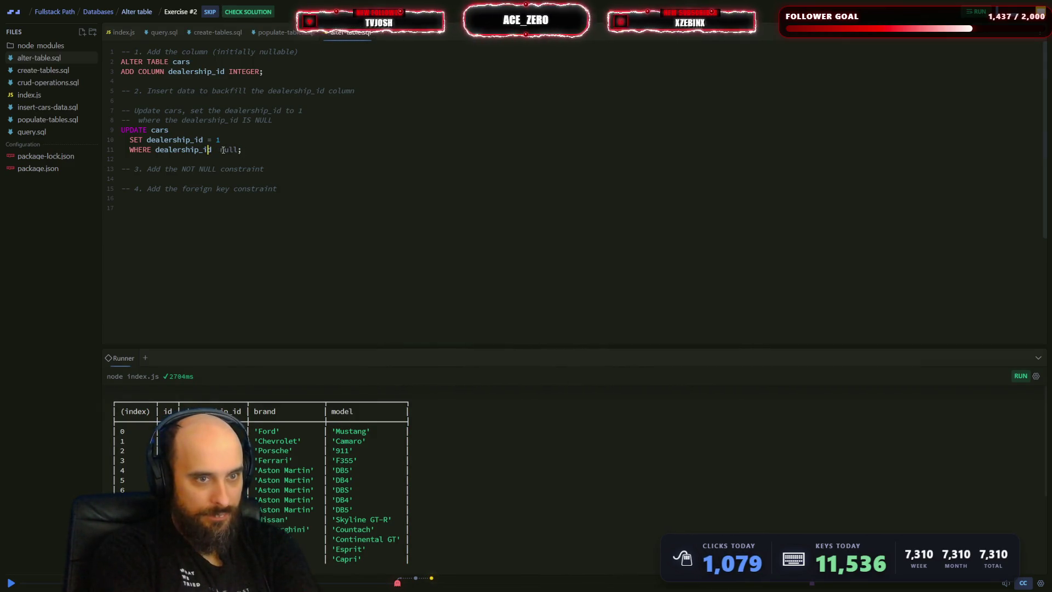
type("IS")
key("Escape")
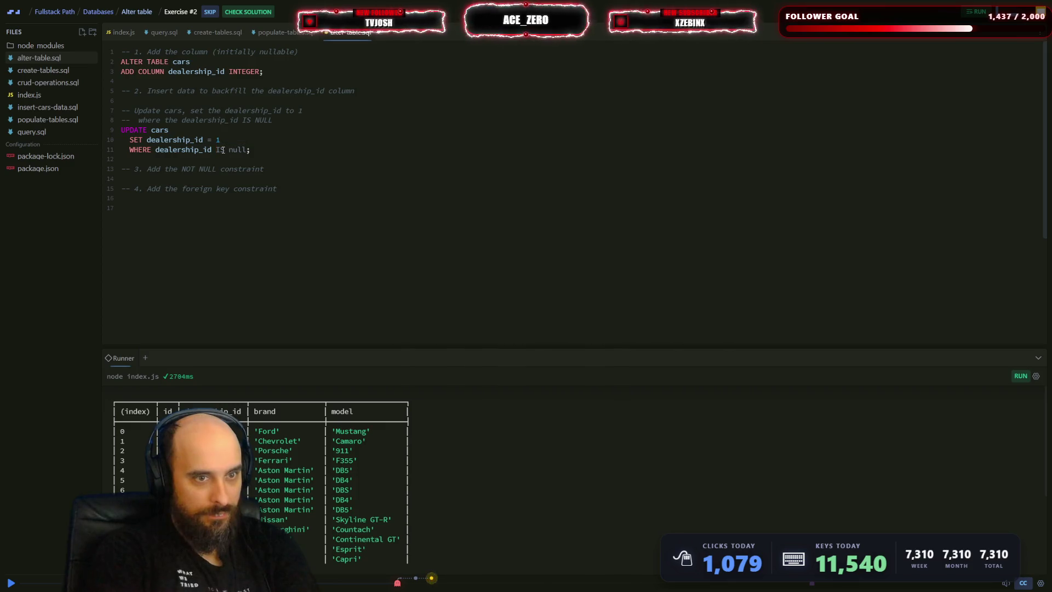
key("ctrl+Return")
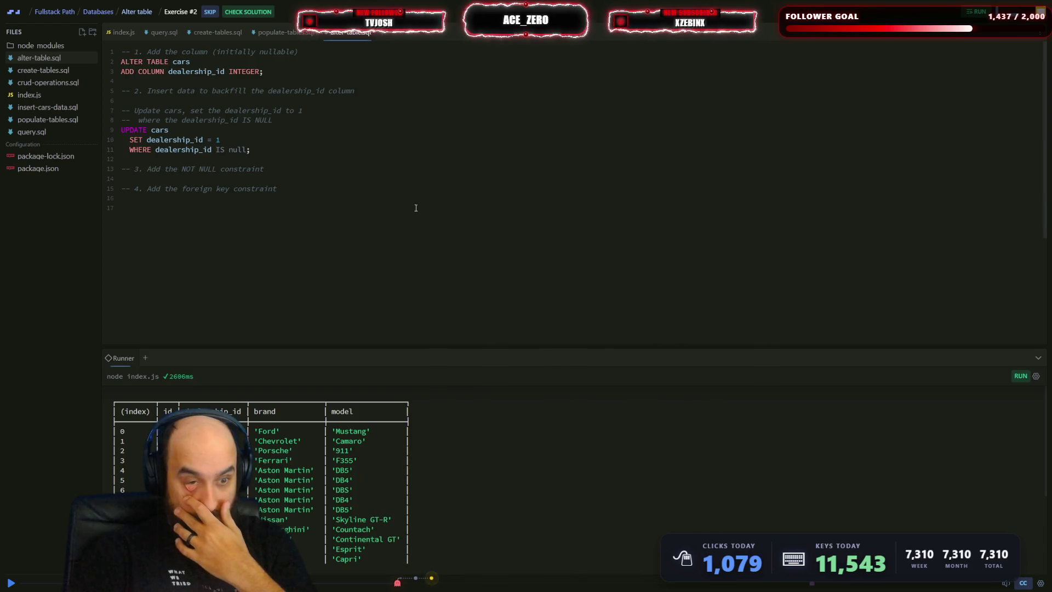
- Submit the IS null UPDATE for checking and resume the lesson once marked correct
left_click(248, 12)
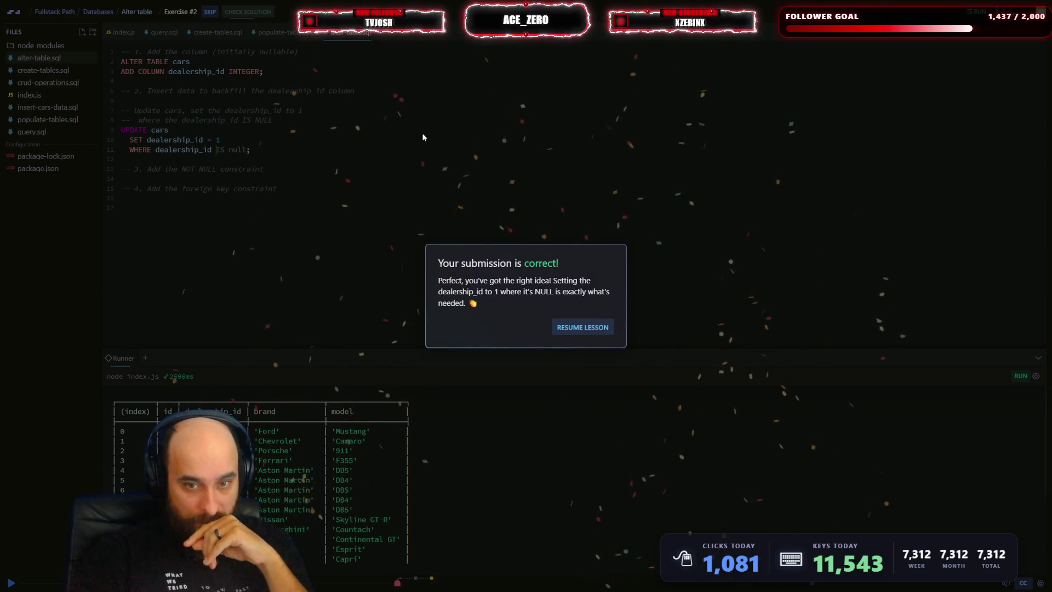
left_click(582, 327)
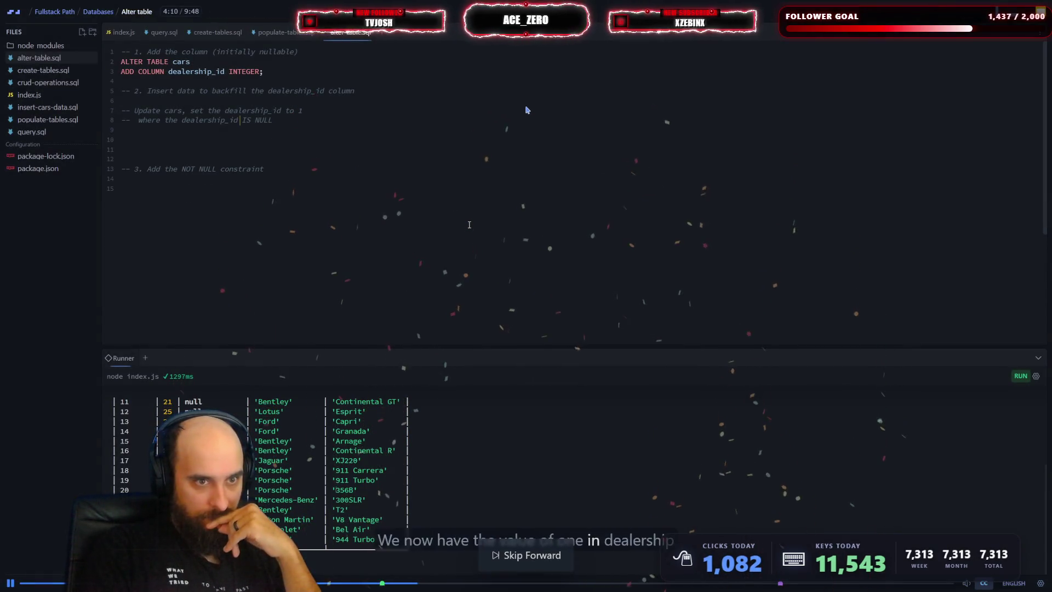
- Skip ahead in the lesson video
key("Right")
key("Right")
key("Right")
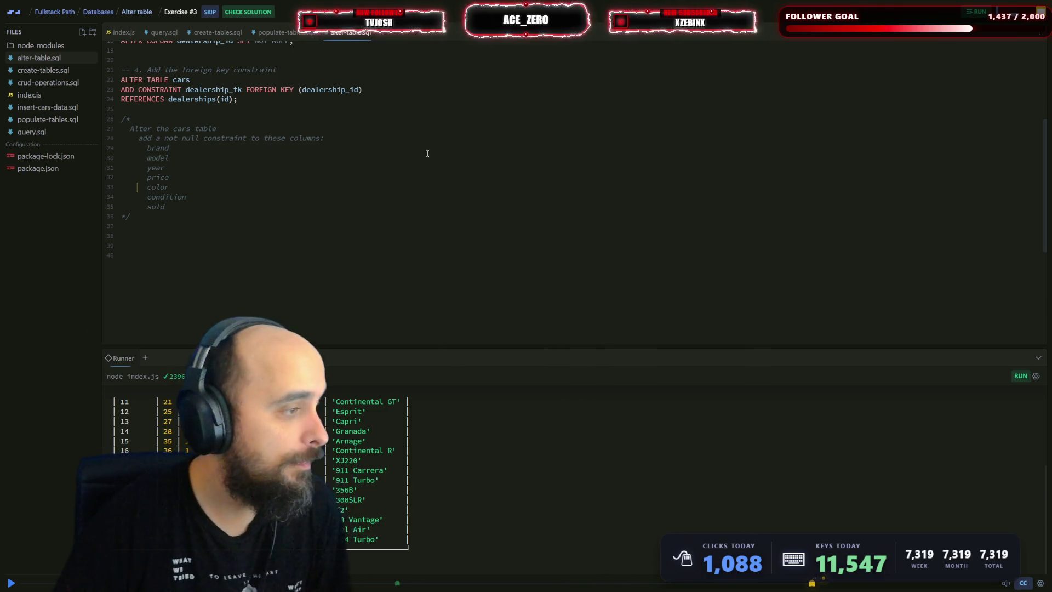
- Start a new ALTER TABLE cars statement below the NOT NULL task comment
left_click(176, 234)
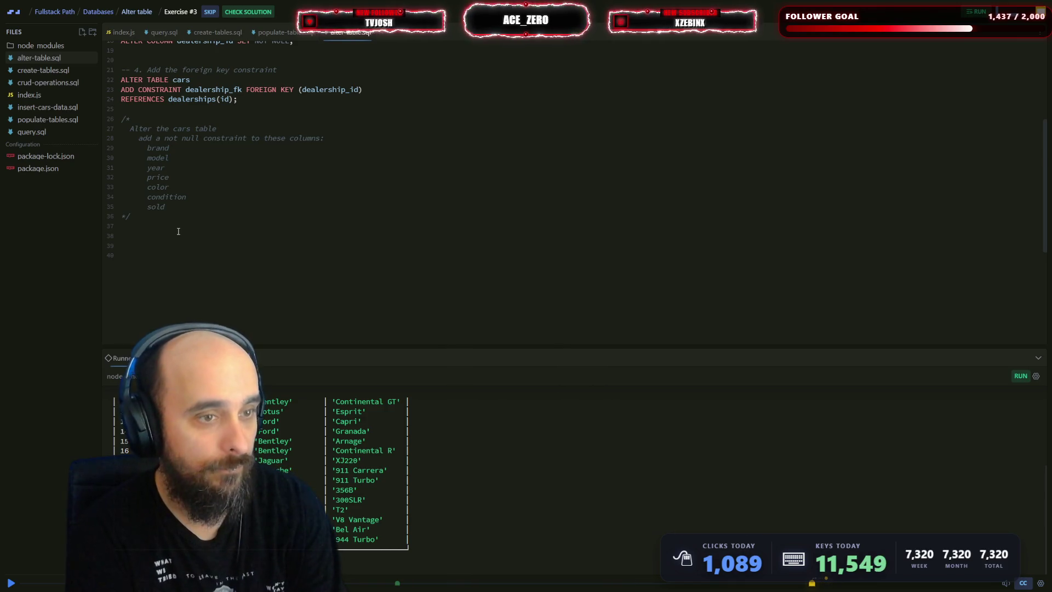
type("ALTER")
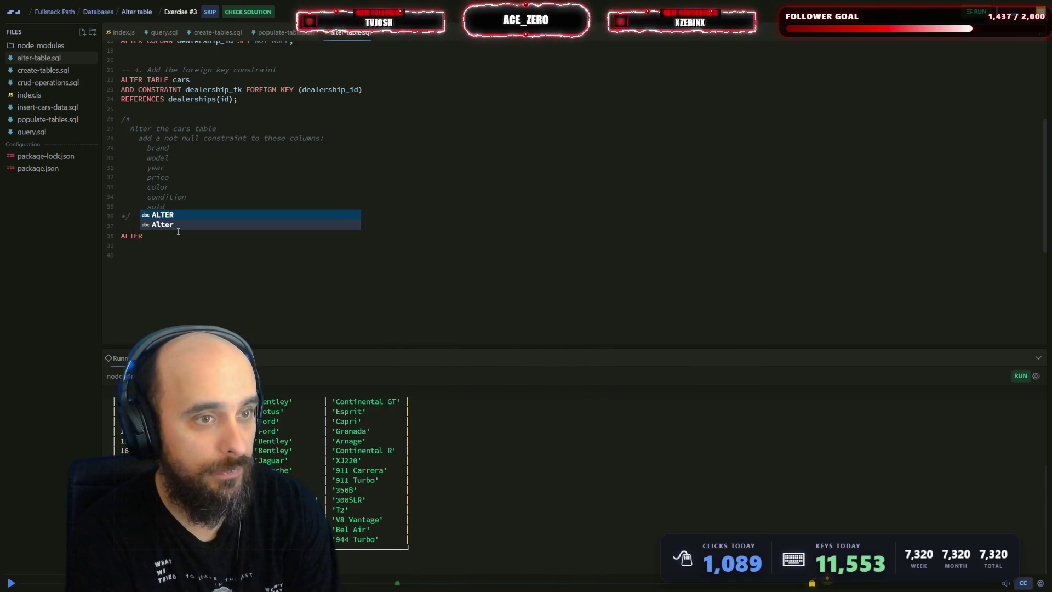
type(" TAB")
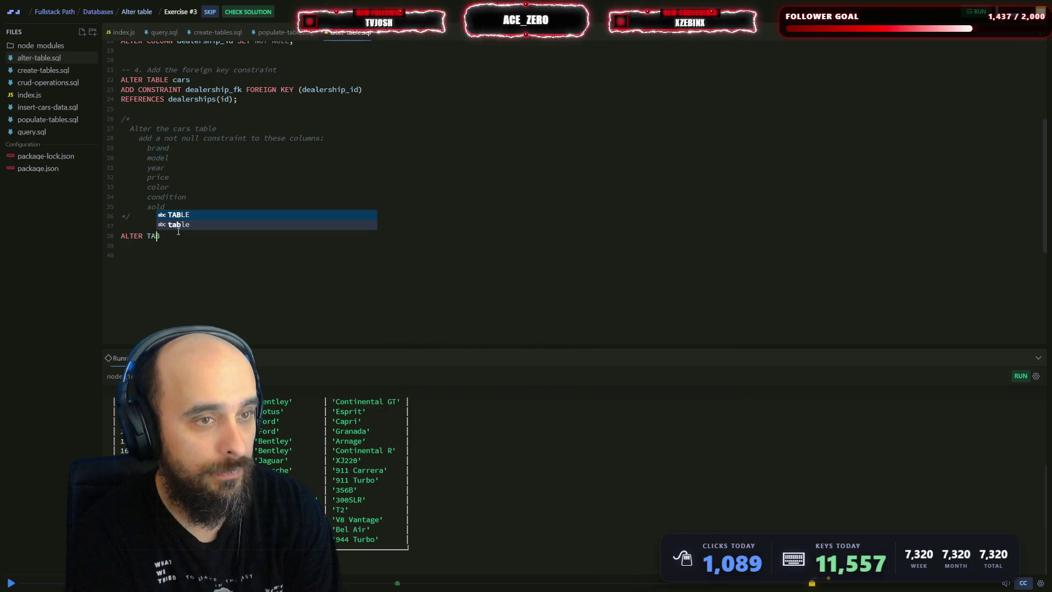
type("LE c")
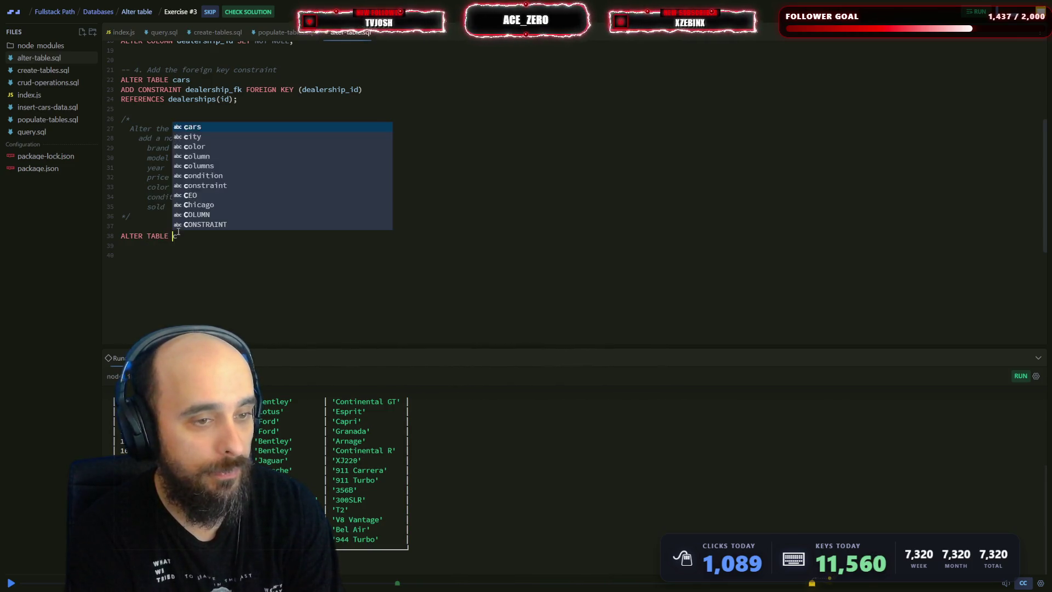
type("ars")
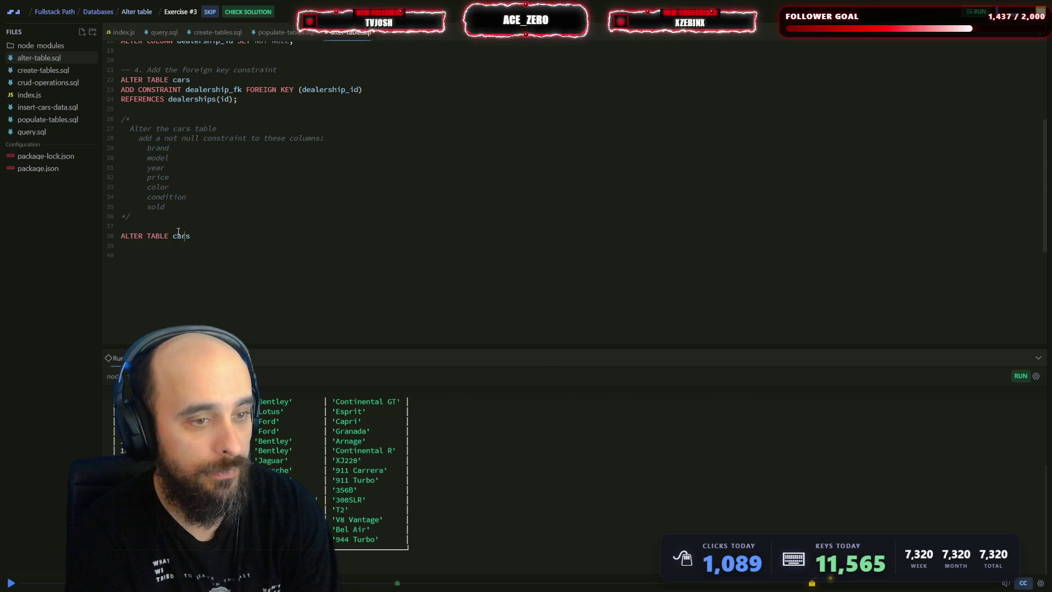
key("Return")
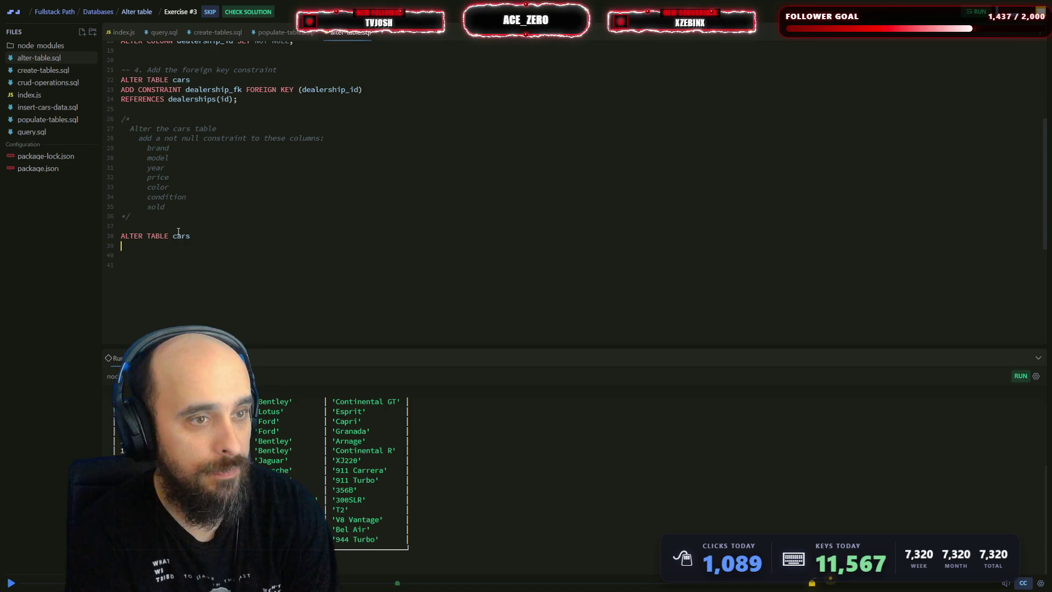
scroll(192, 218, "up", 2)
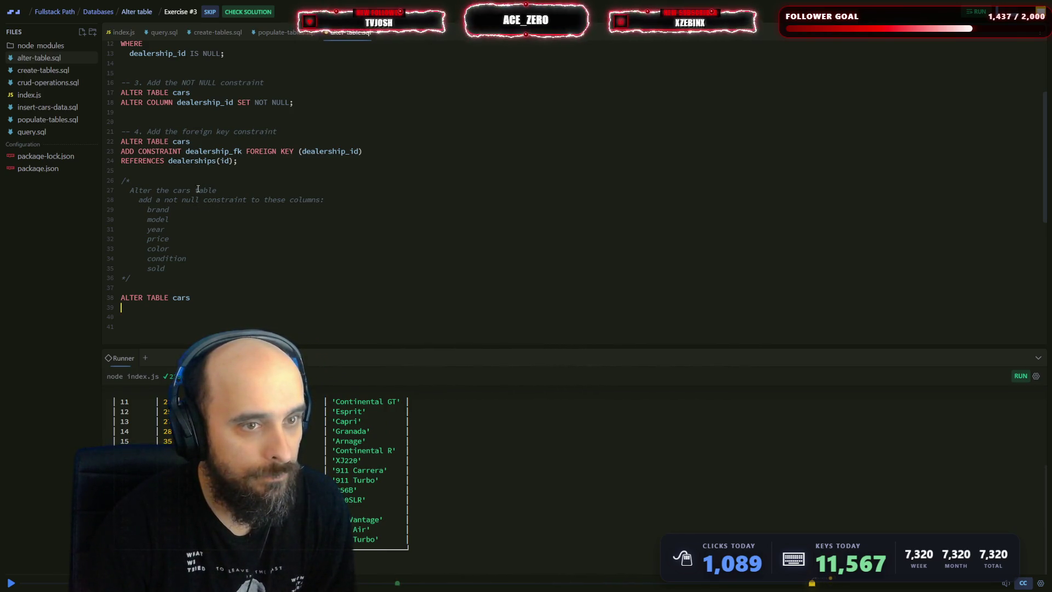
left_click(179, 308)
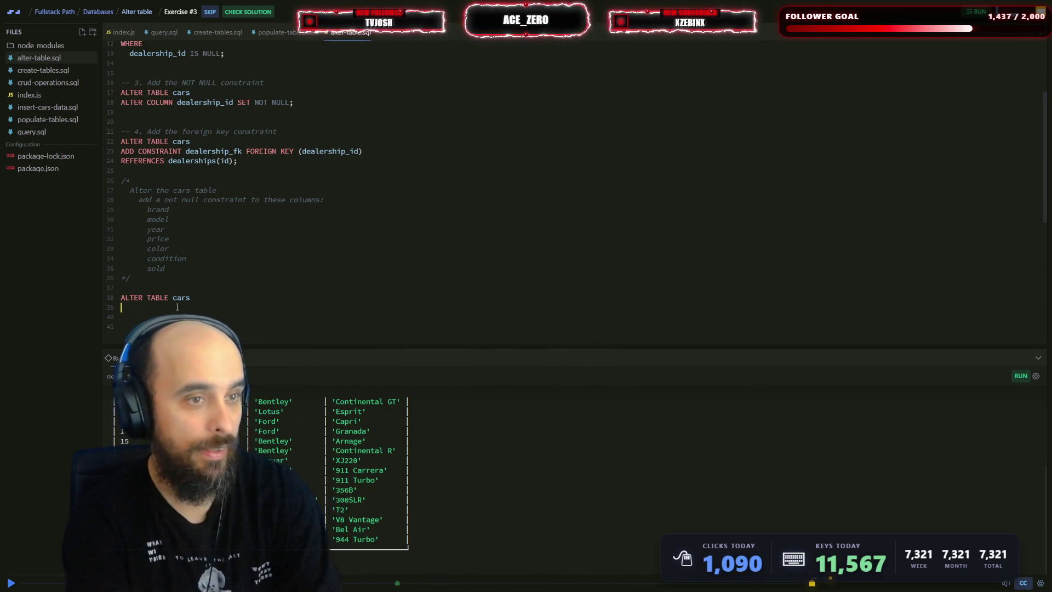
- Add ALTER COLUMN with the columns brand, model, year, price, color, condition, sold
type("ALTER CO")
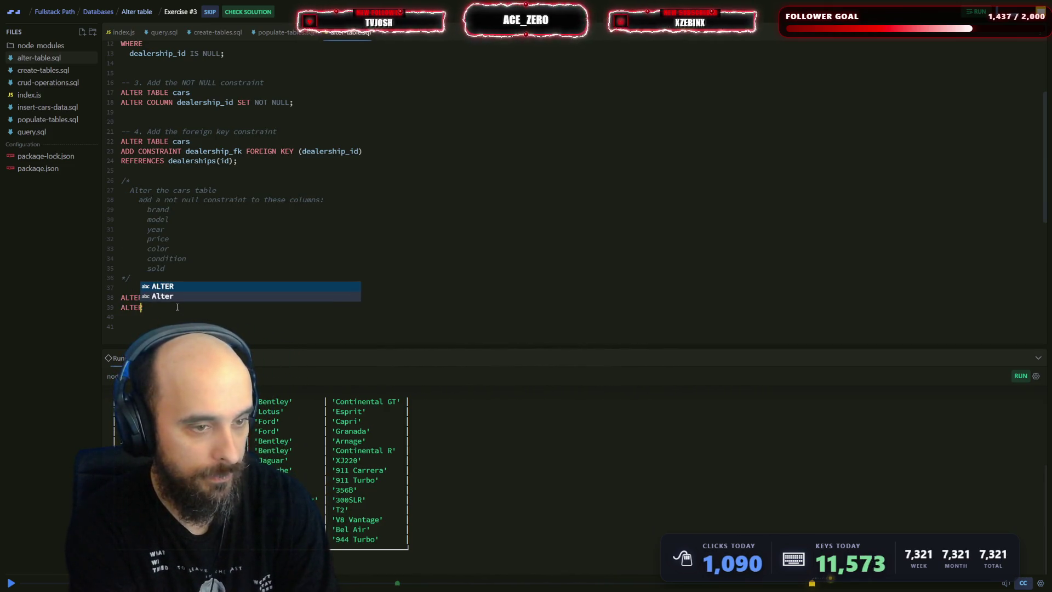
type("L")
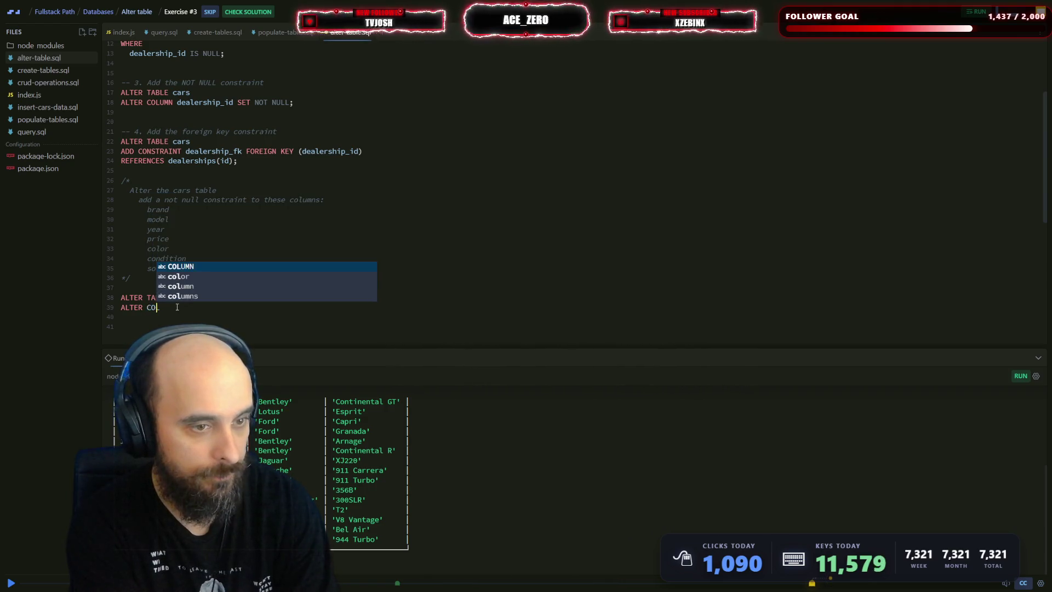
key("Tab")
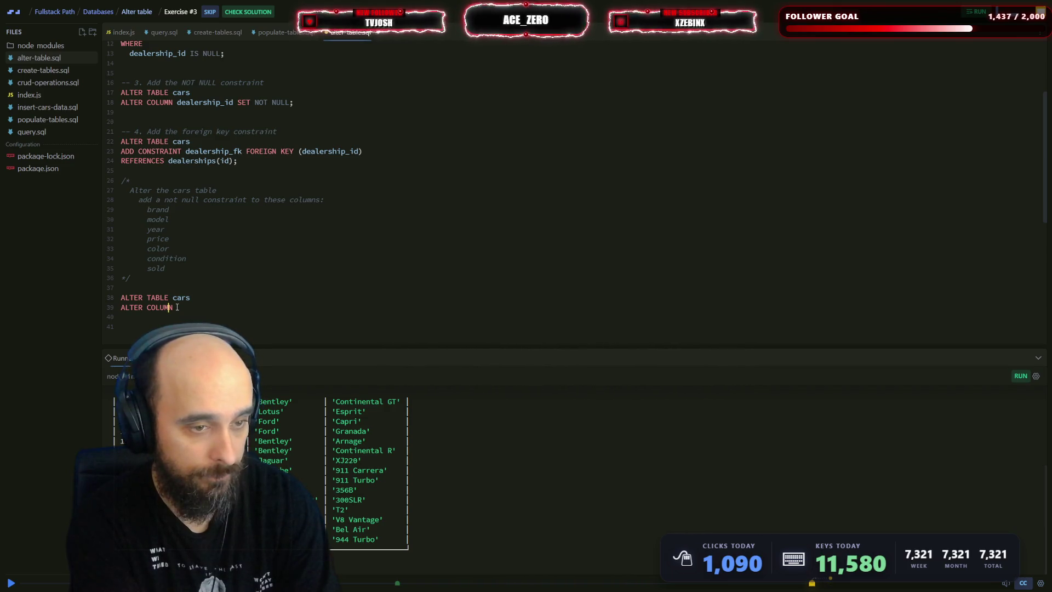
type("brand,")
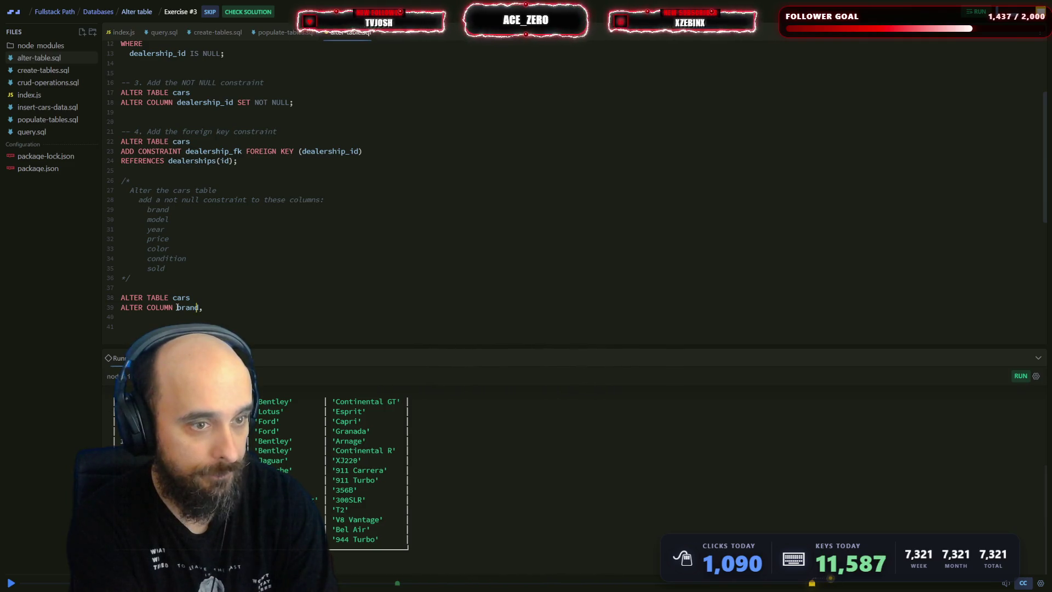
key("Right")
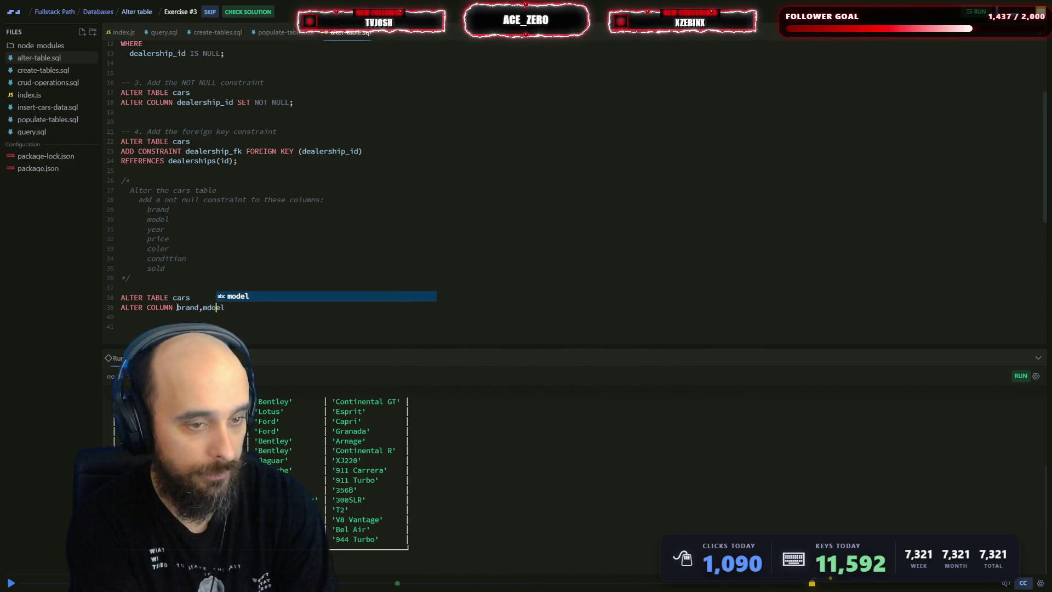
type("model")
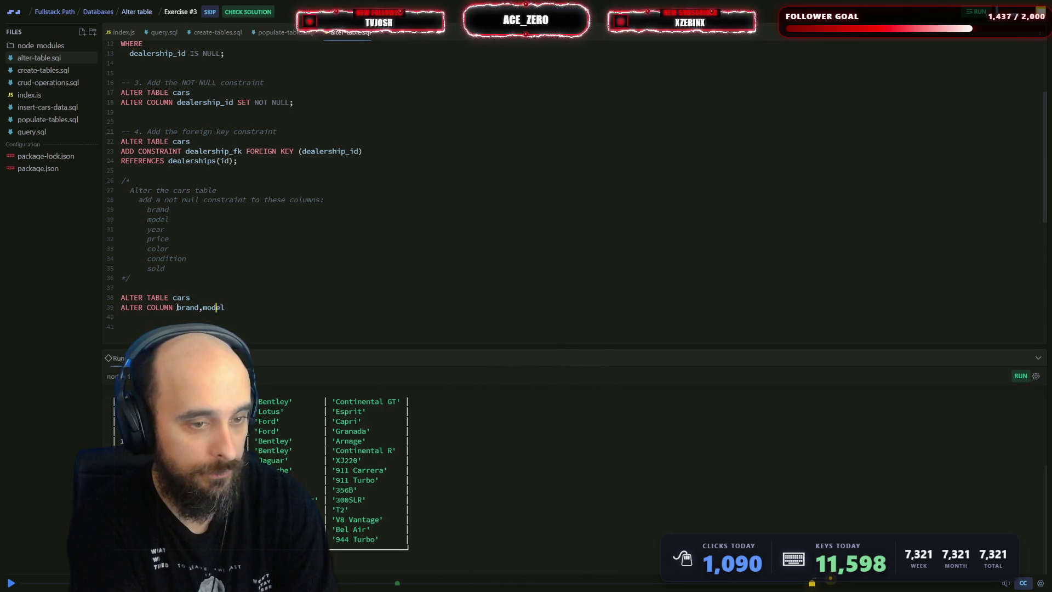
type(",ye")
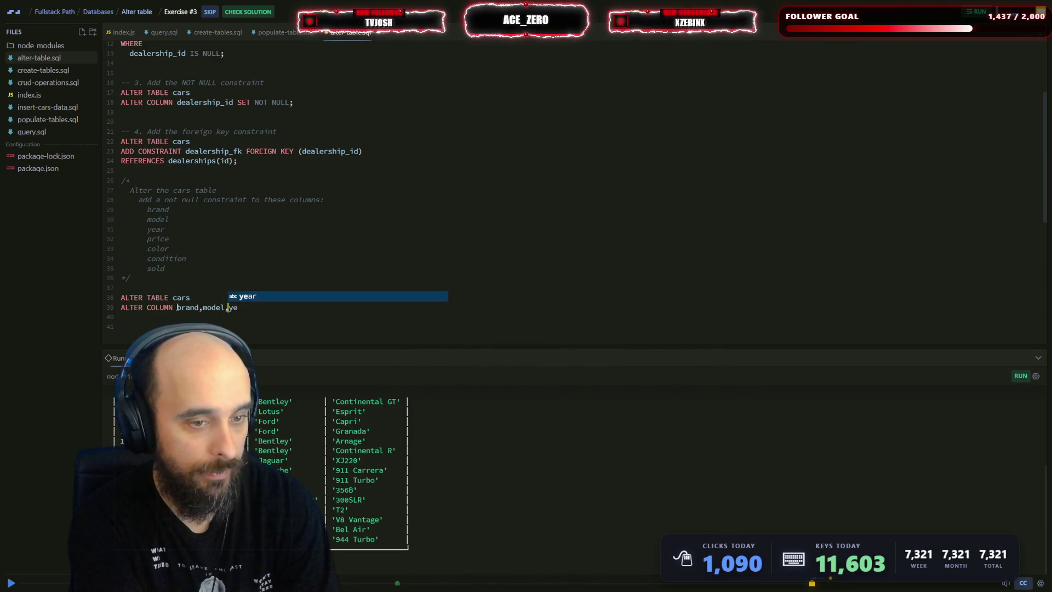
type("ar,ric")
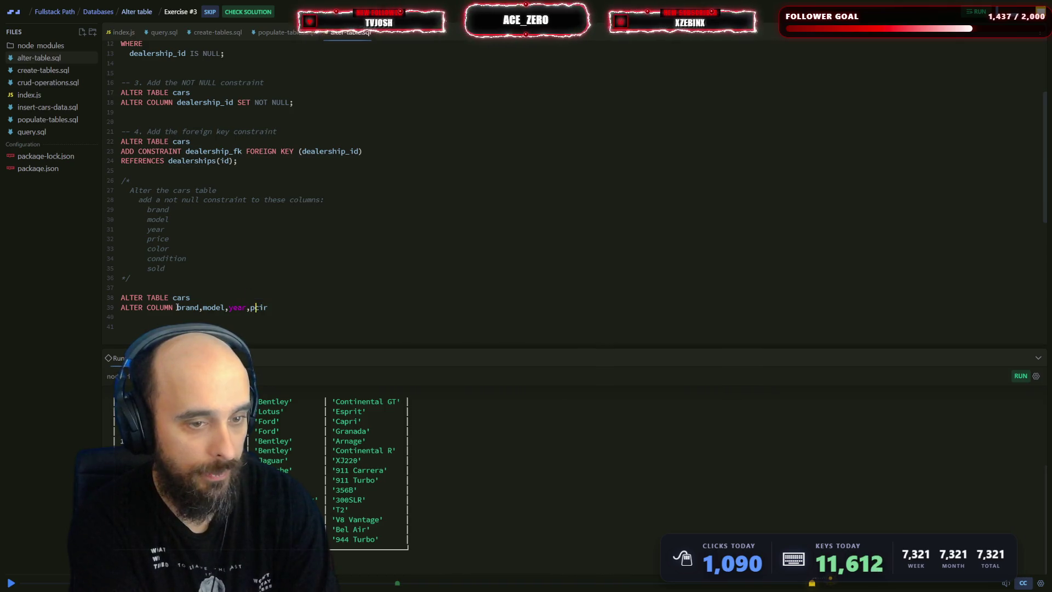
key("BackSpace")
key("BackSpace")
key("BackSpace")
type("ri")
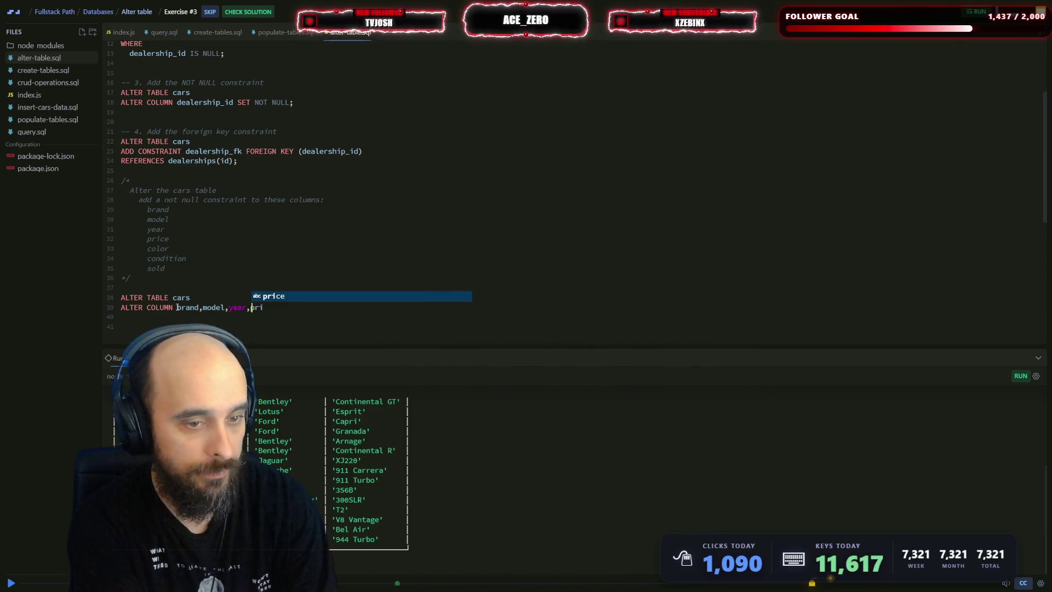
type("ce,co")
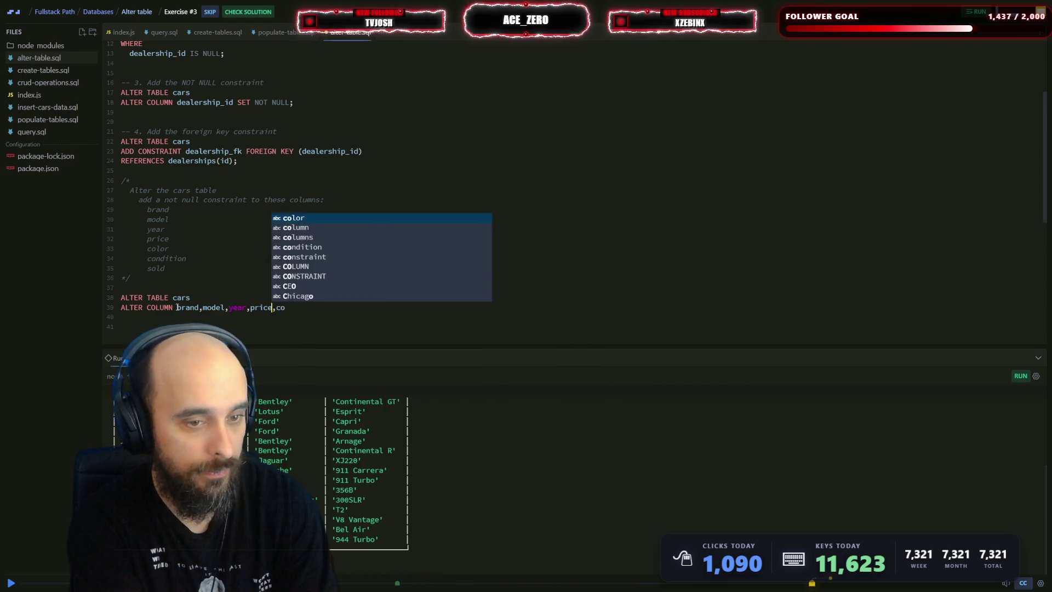
type("lor,con")
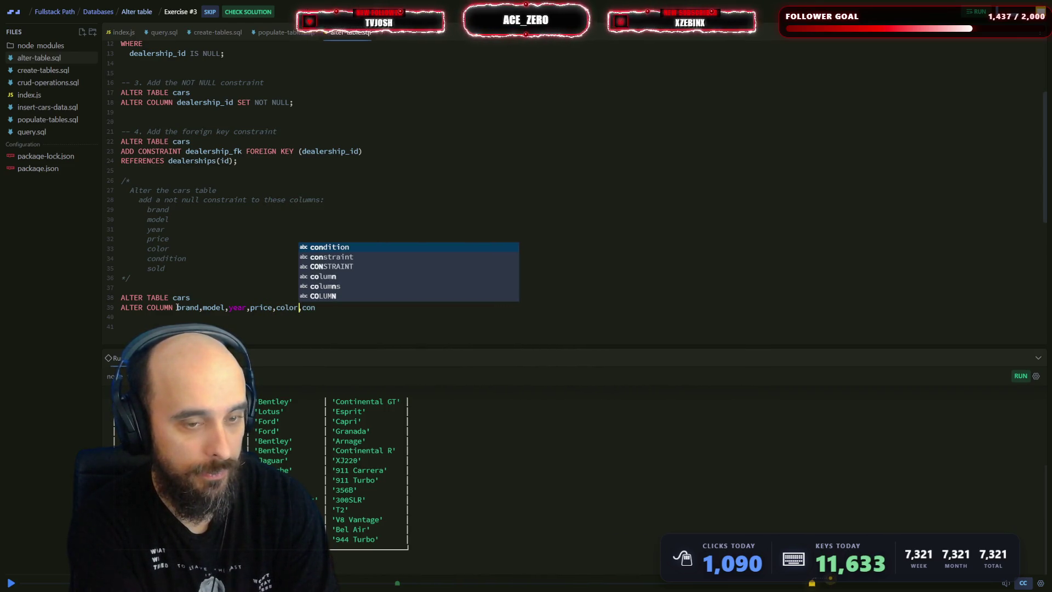
key("Tab")
type(",sold")
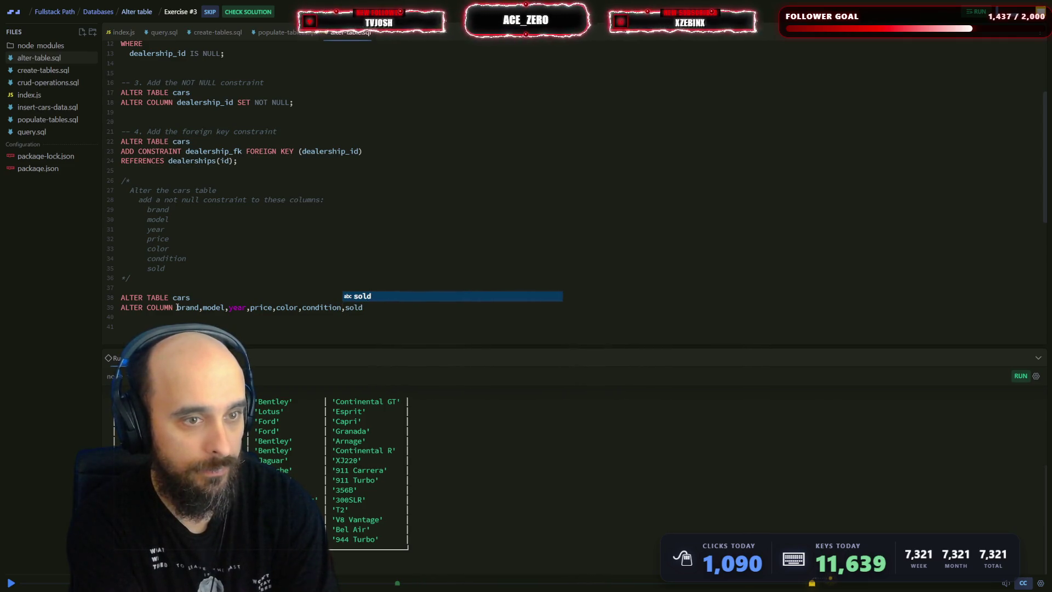
key("ctrl+Left")
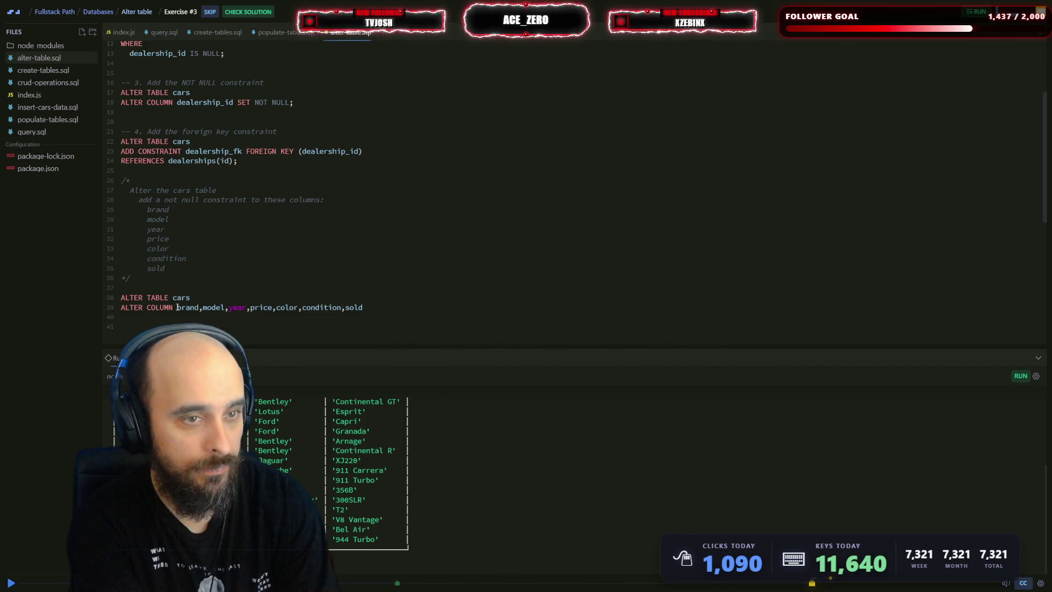
- Finish the statement with SET NOT NULL
type(" SET nn")
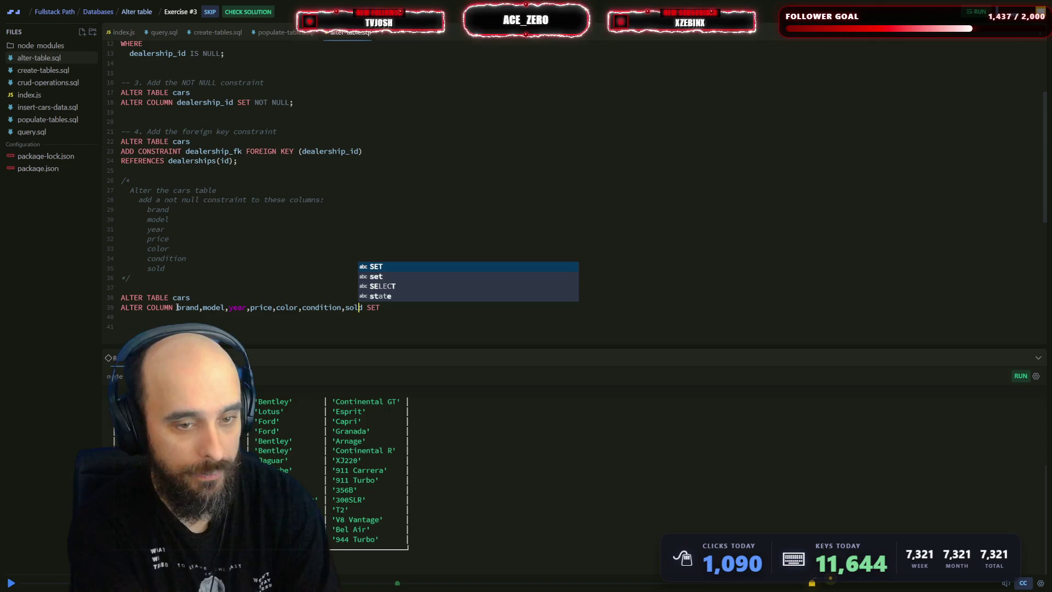
key("BackSpace")
key("BackSpace")
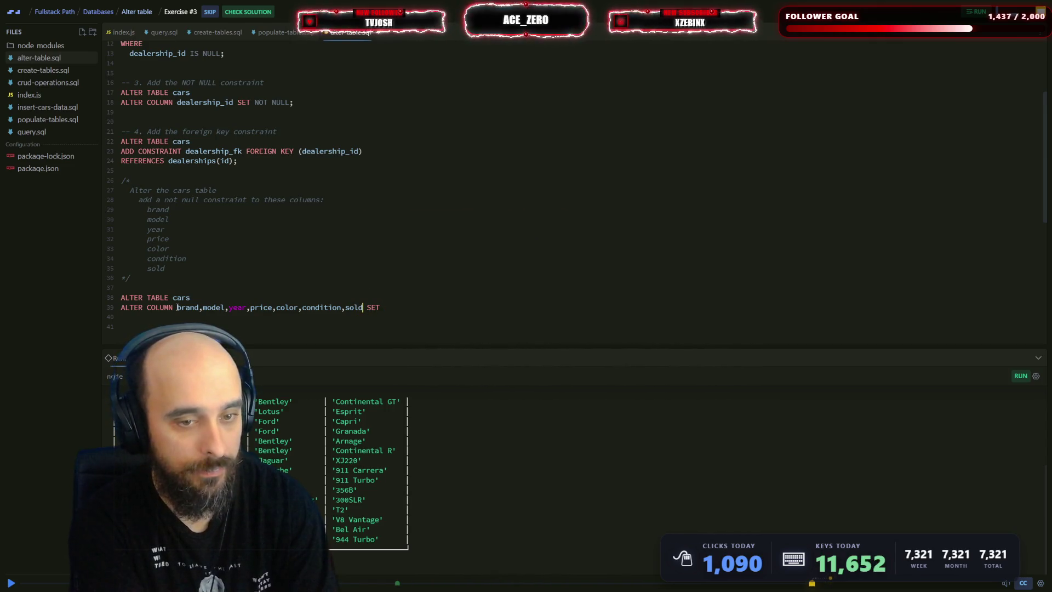
type("NOT N")
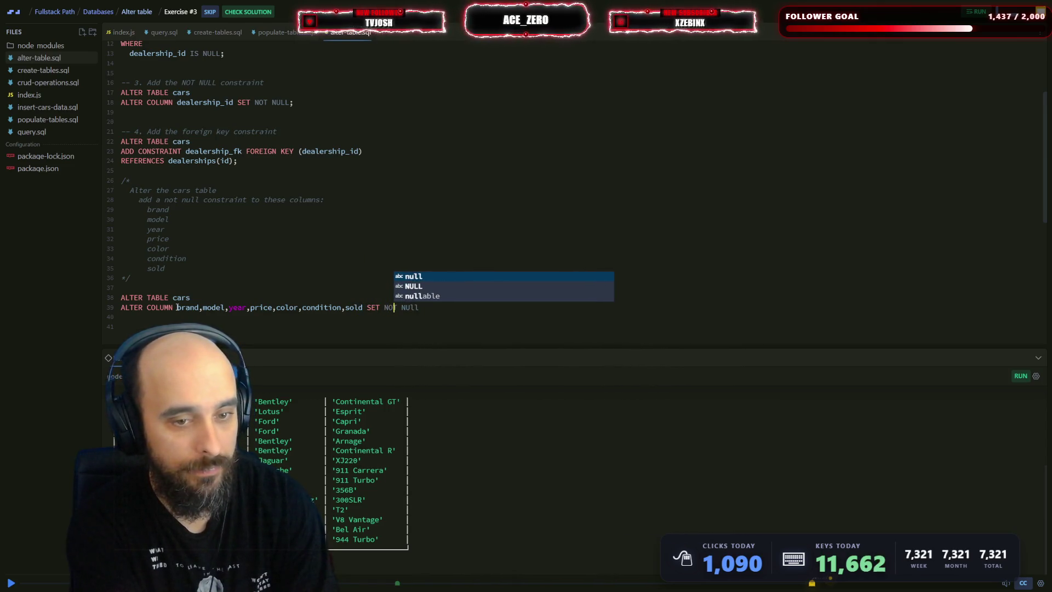
type("ULL")
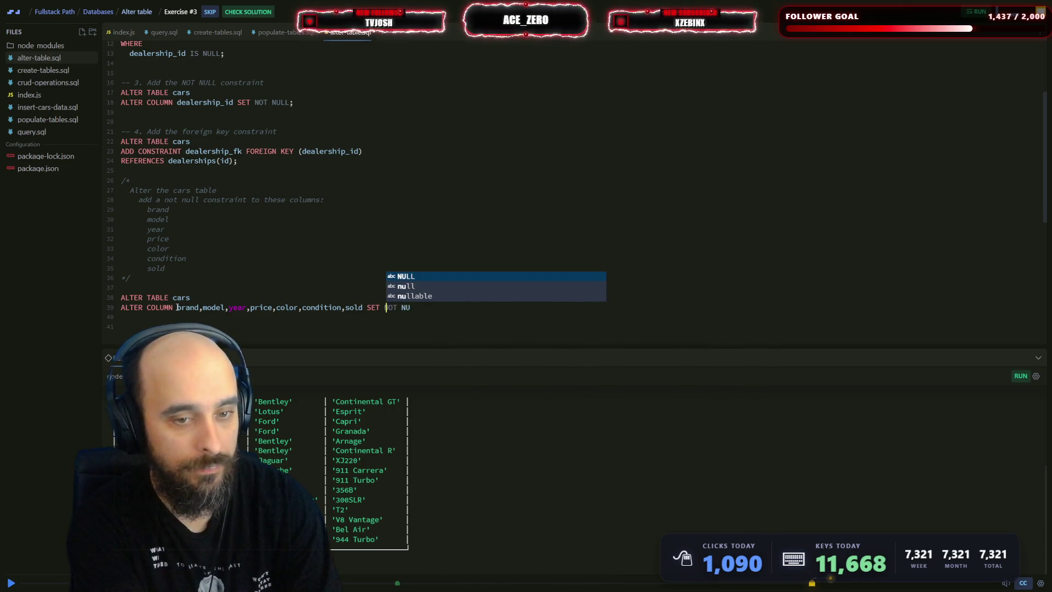
key("Escape")
- Run alter-table.sql and scroll the Runner output to the error and pglite stack trace
key("ctrl+s")
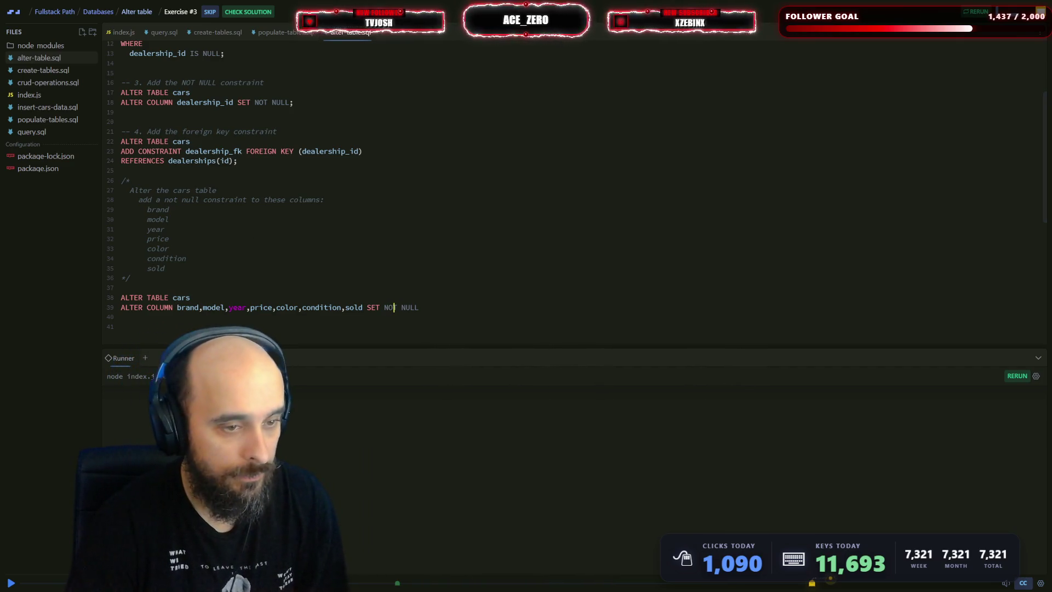
scroll(296, 444, "up", 5)
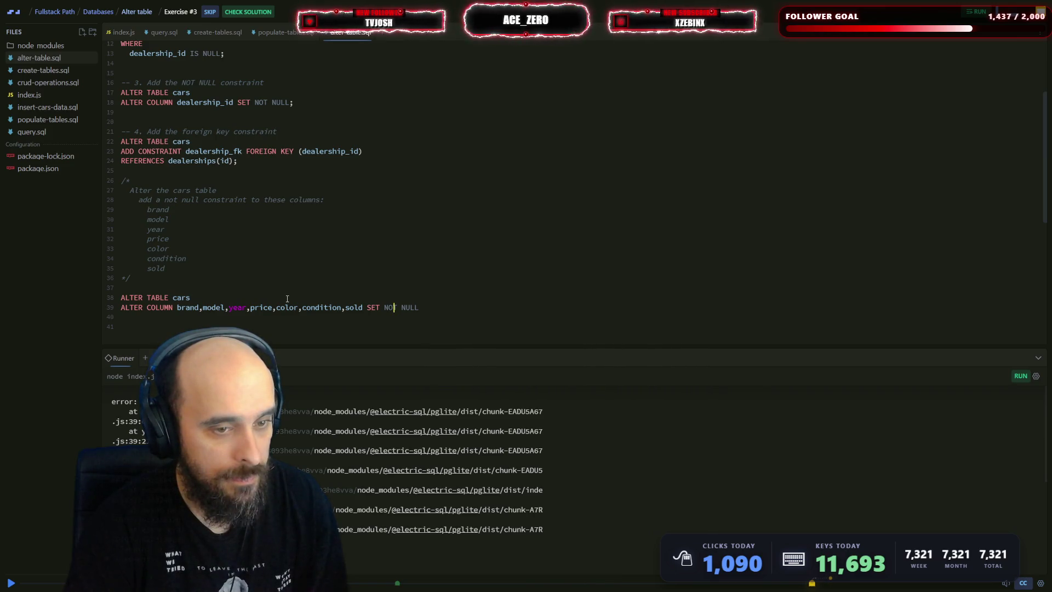
scroll(288, 298, "down", 1)
scroll(288, 298, "up", 1)
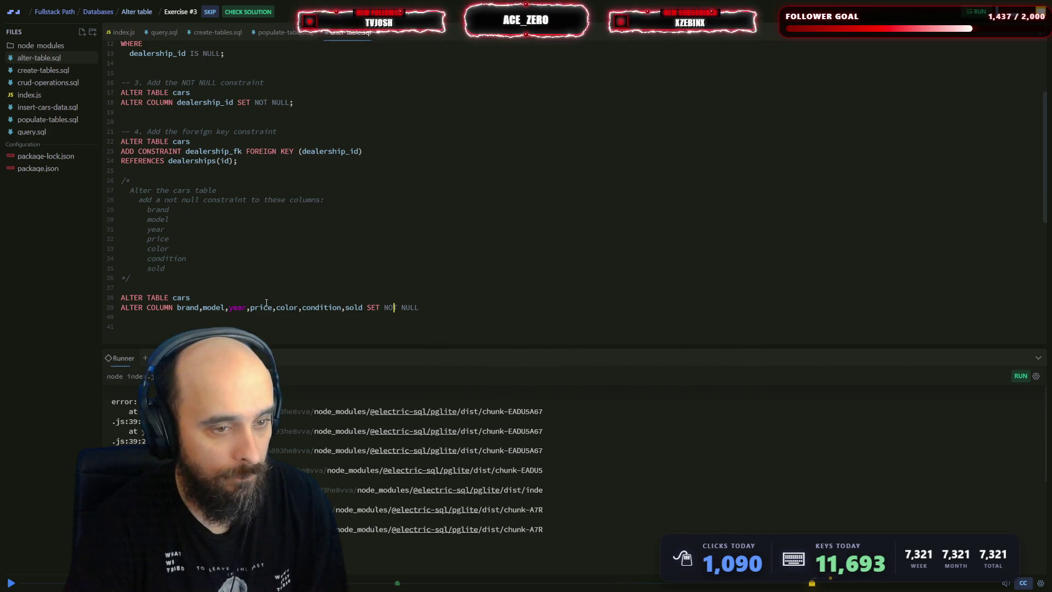
- Wrap the column list brand through sold in parentheses and rerun
left_click(273, 313)
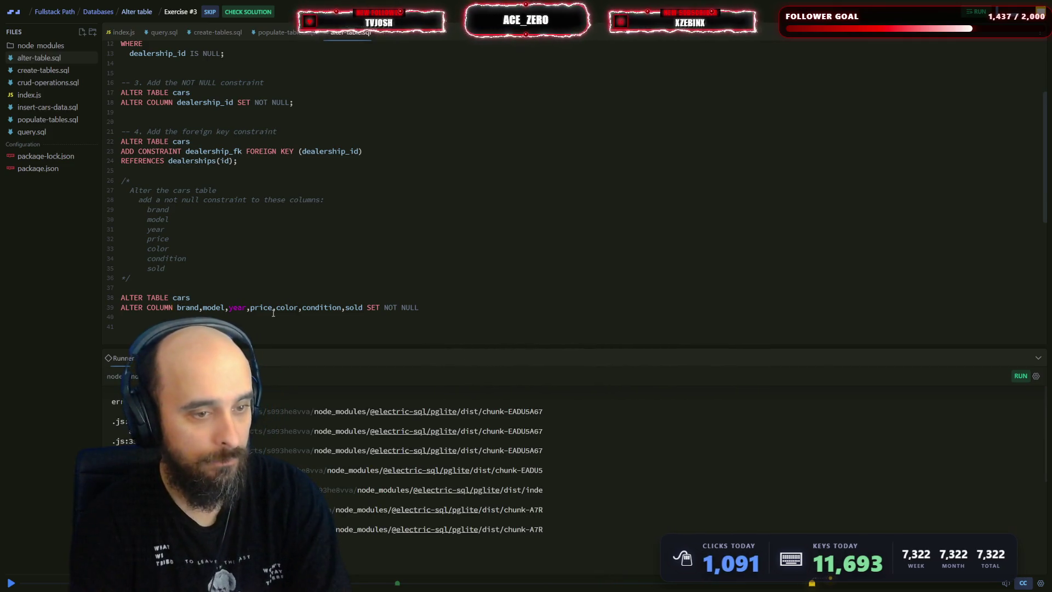
type("(")
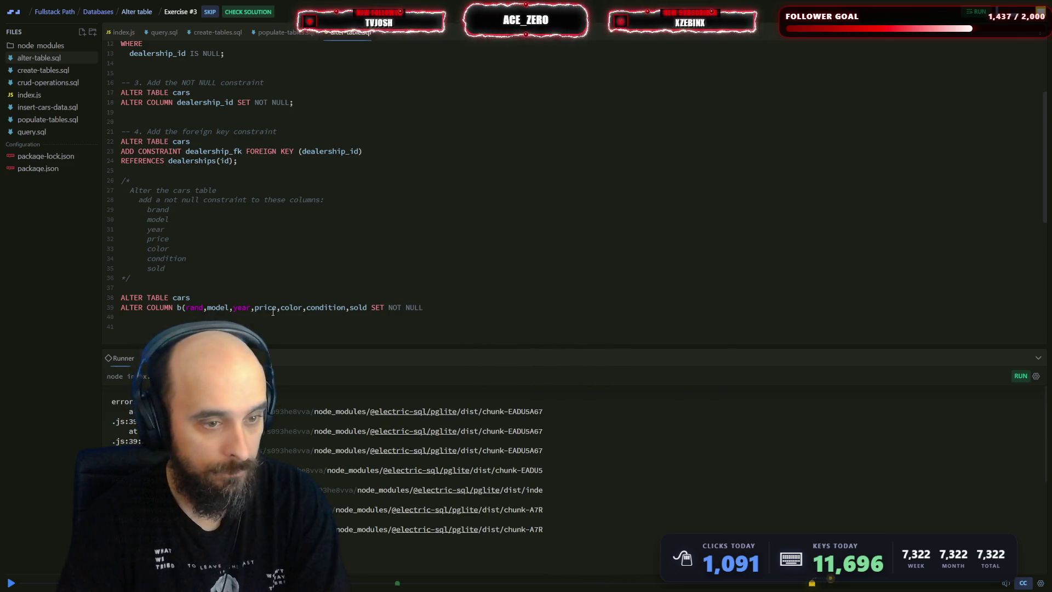
key("BackSpace")
key("Left")
type("(")
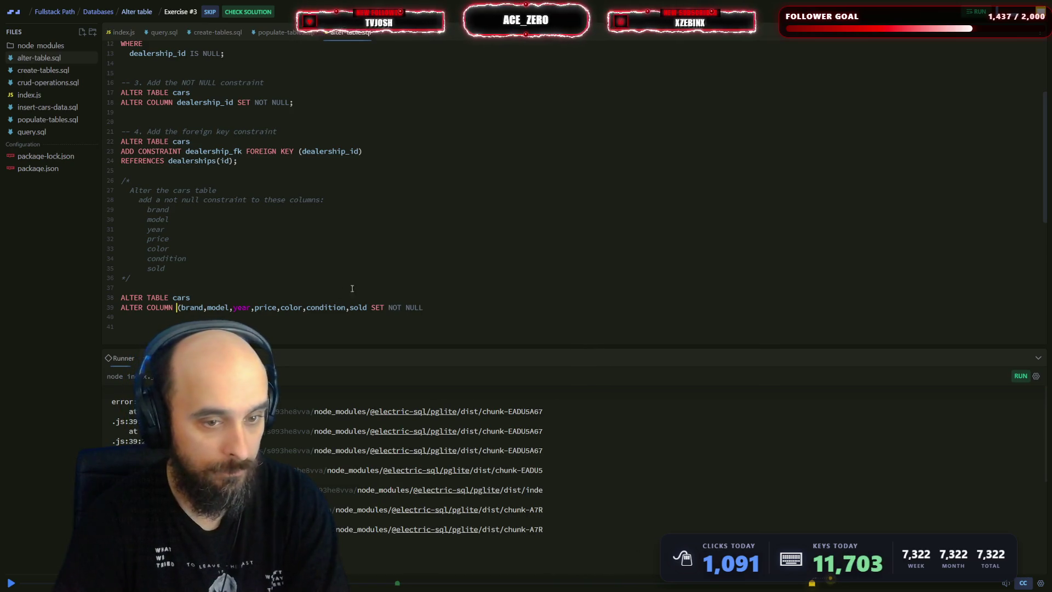
left_click(368, 308)
type(")")
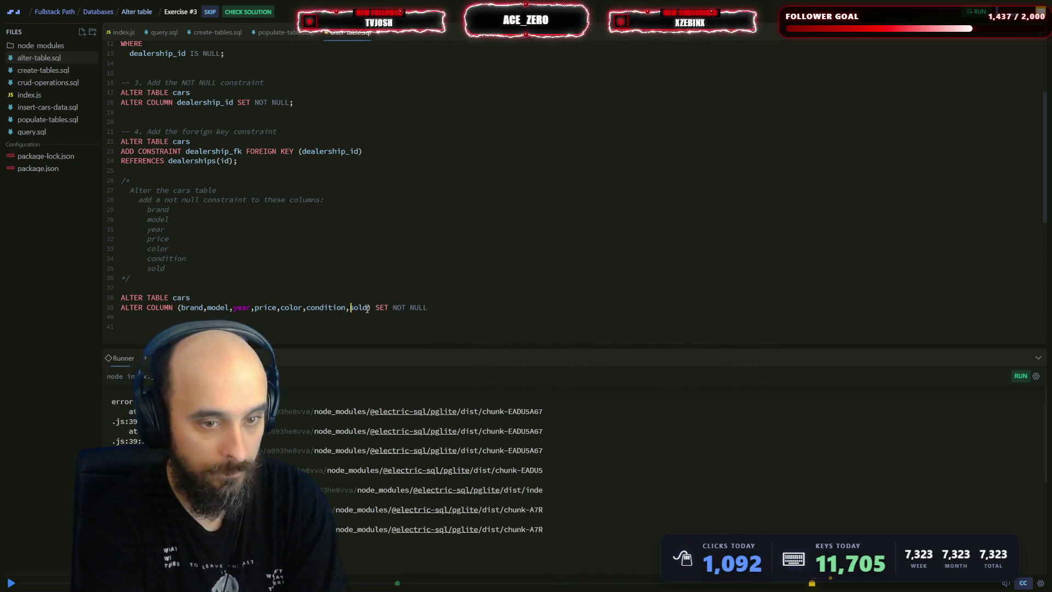
key("ctrl+s")
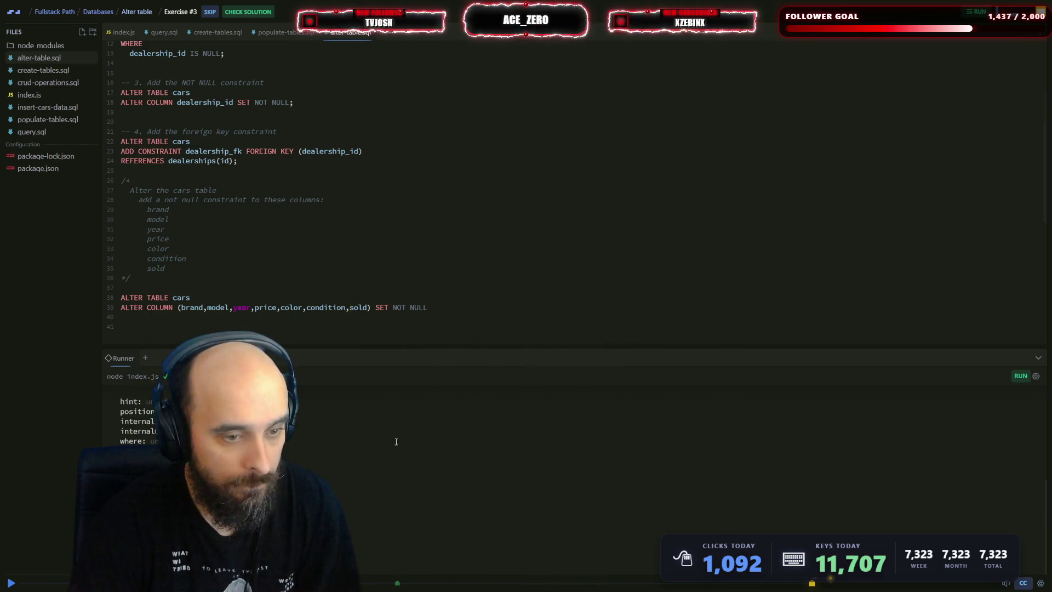
- Remove the parentheses around the column list again and rerun
left_click(185, 307)
key("BackSpace")
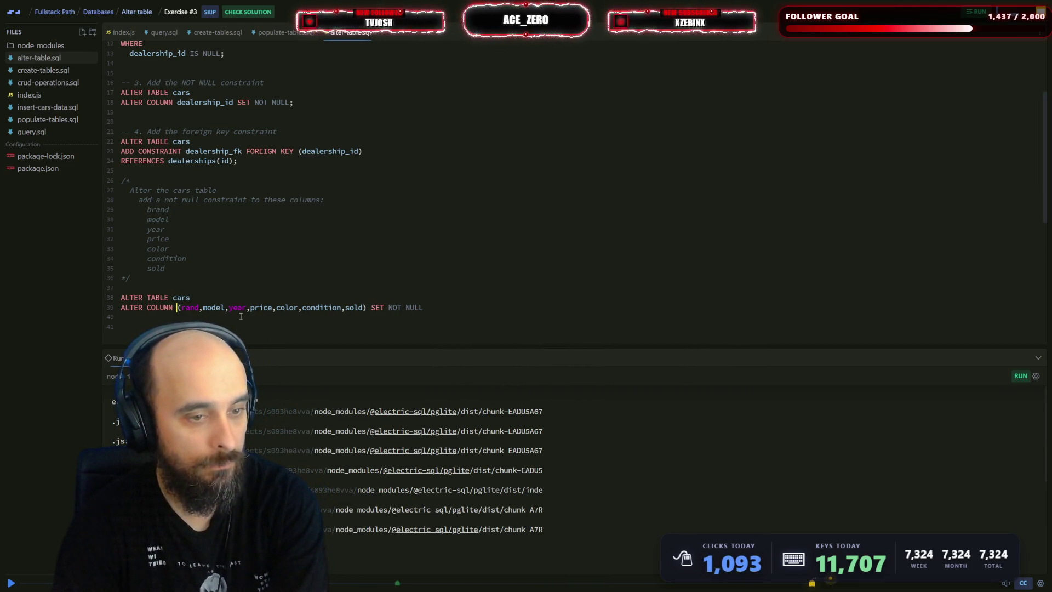
key("ctrl+z")
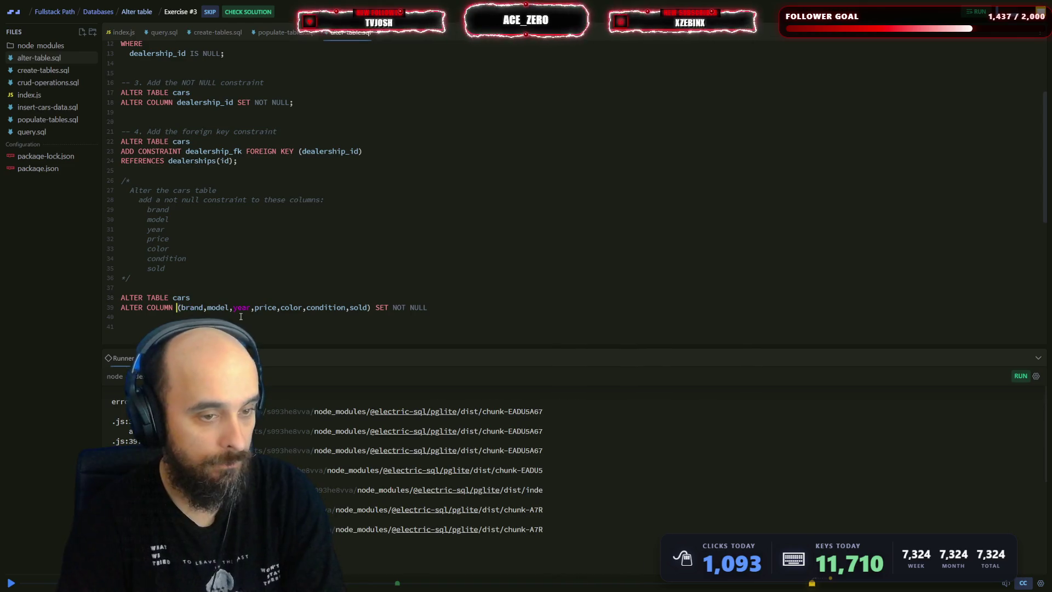
key("Delete")
key("Left")
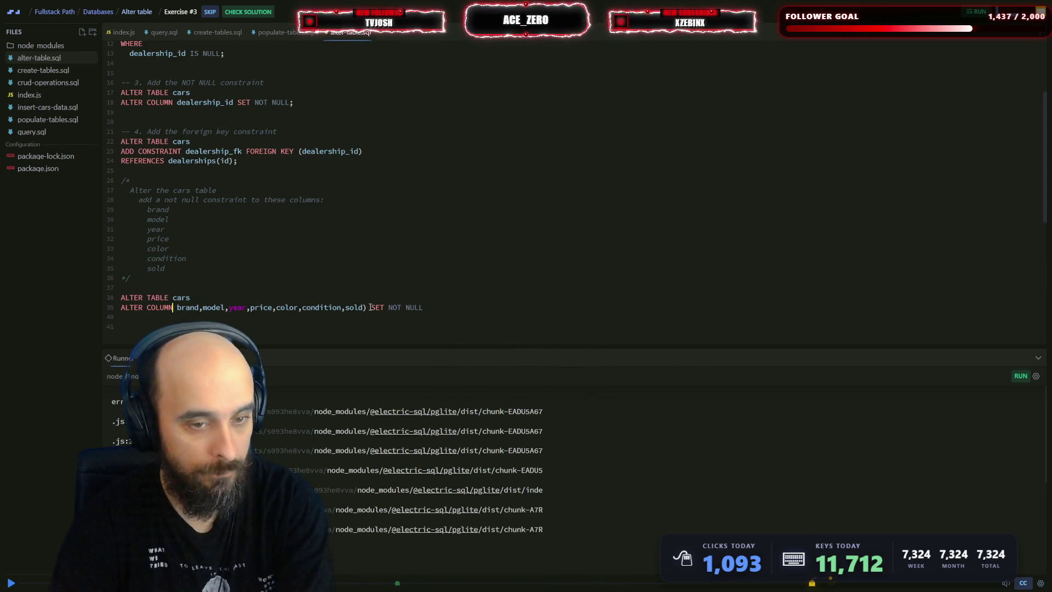
left_click(370, 307)
key("BackSpace")
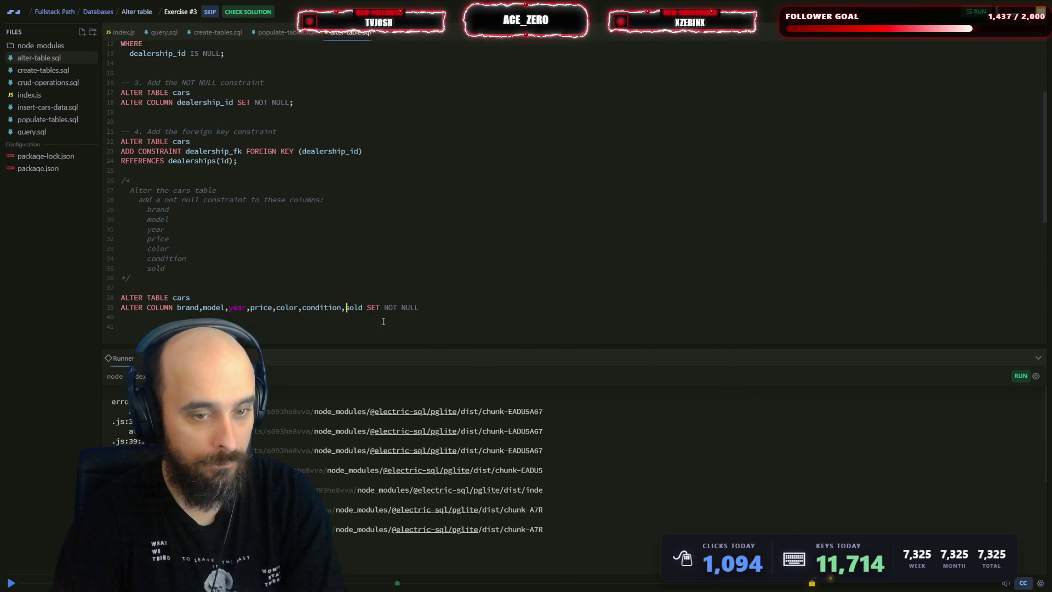
key("ctrl+s")
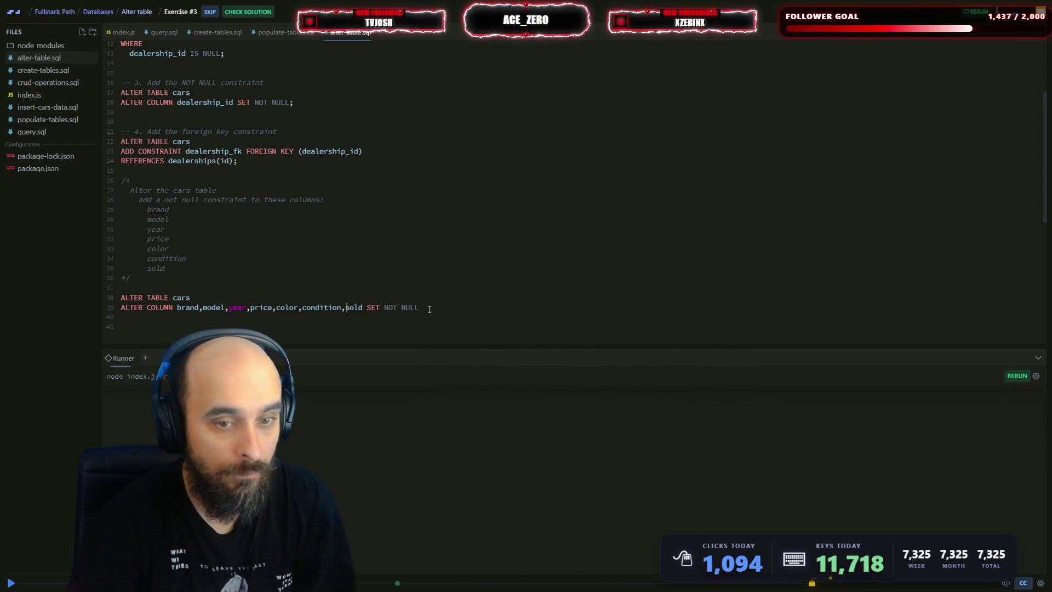
- Add a semicolon after NULL on line 39 and rerun the script
left_click(430, 309)
type(";")
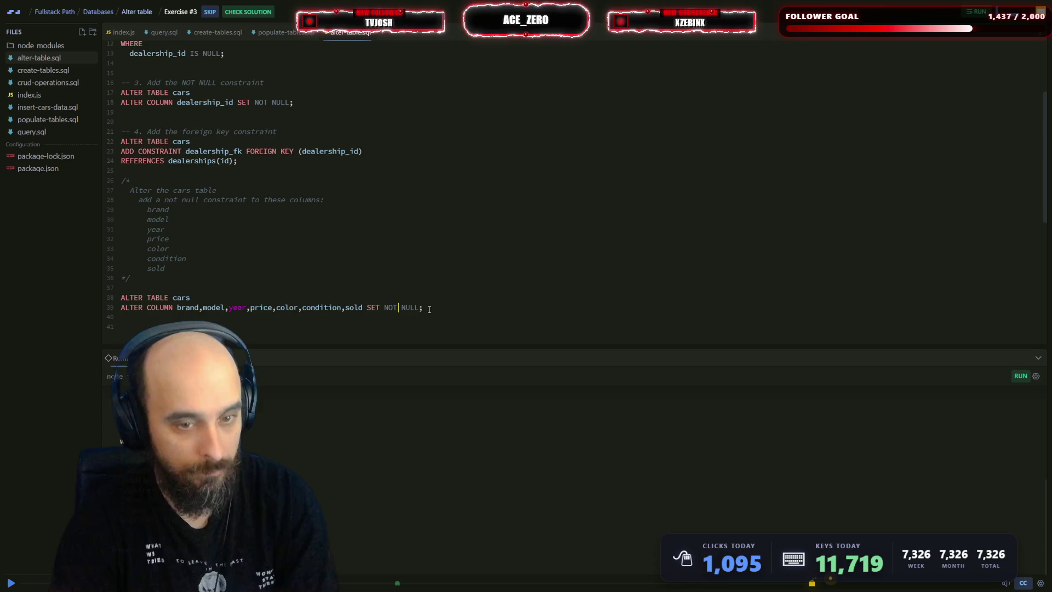
key("ctrl+s")
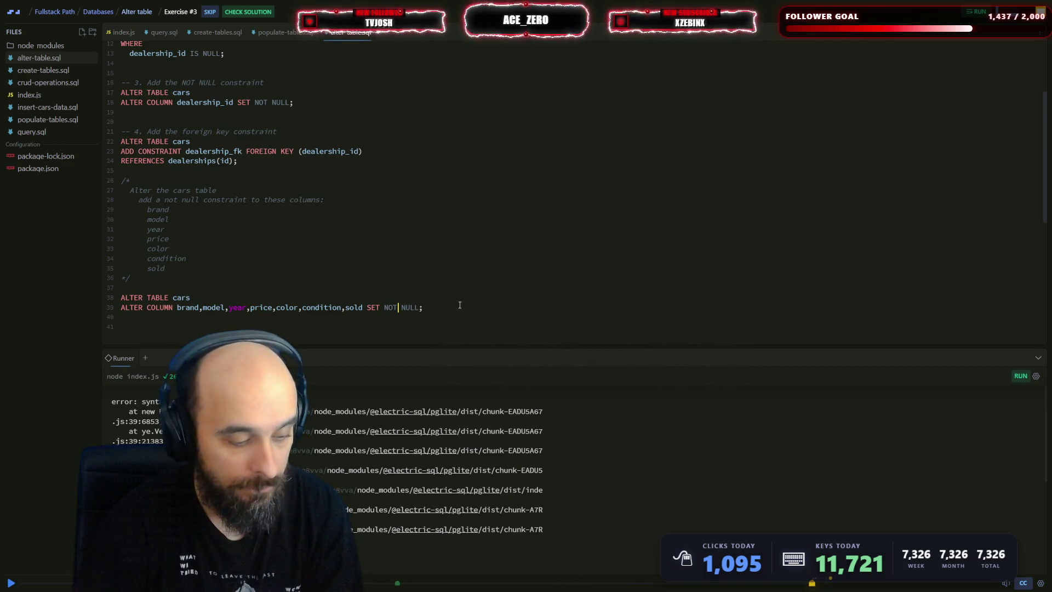
key("Escape")
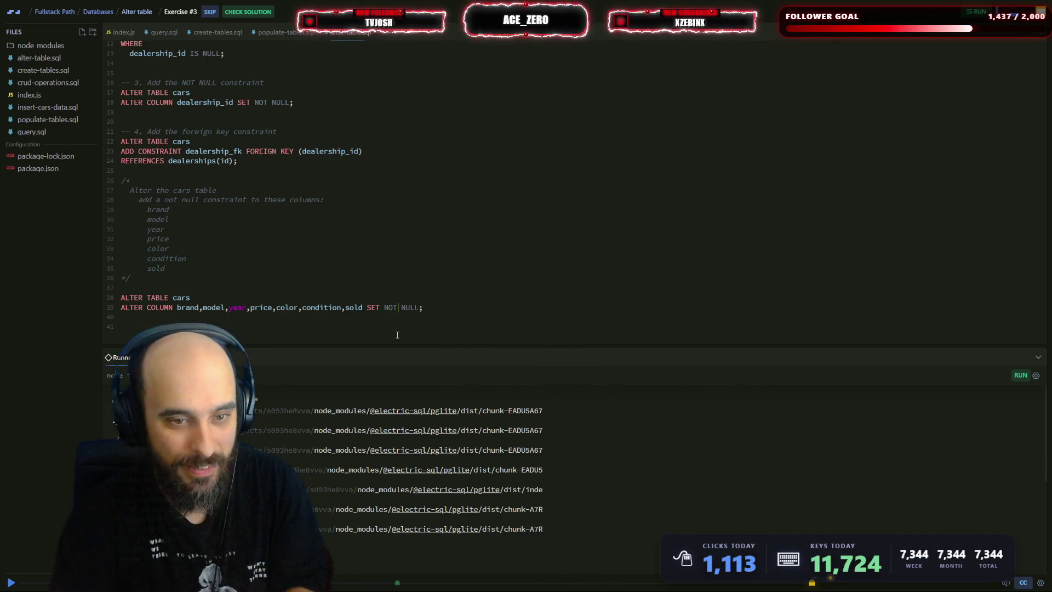
left_click(399, 308)
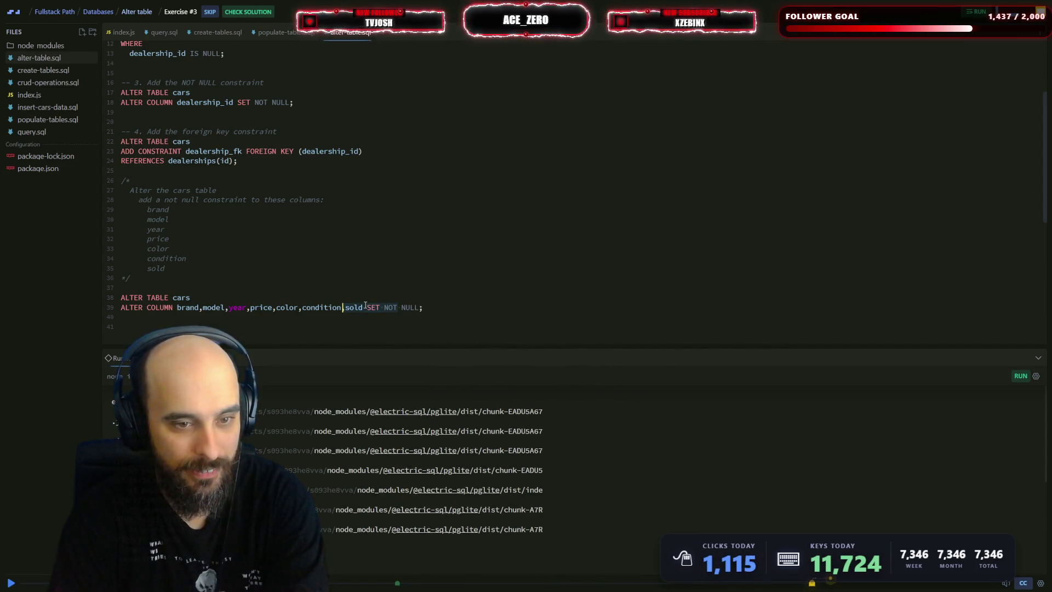
left_click(428, 314)
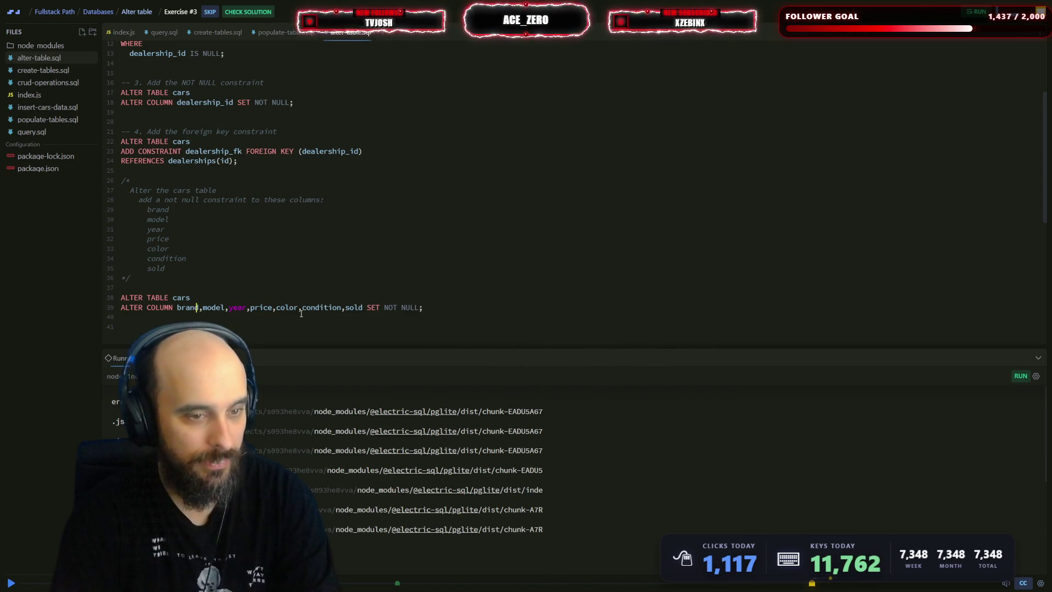
left_click(199, 308)
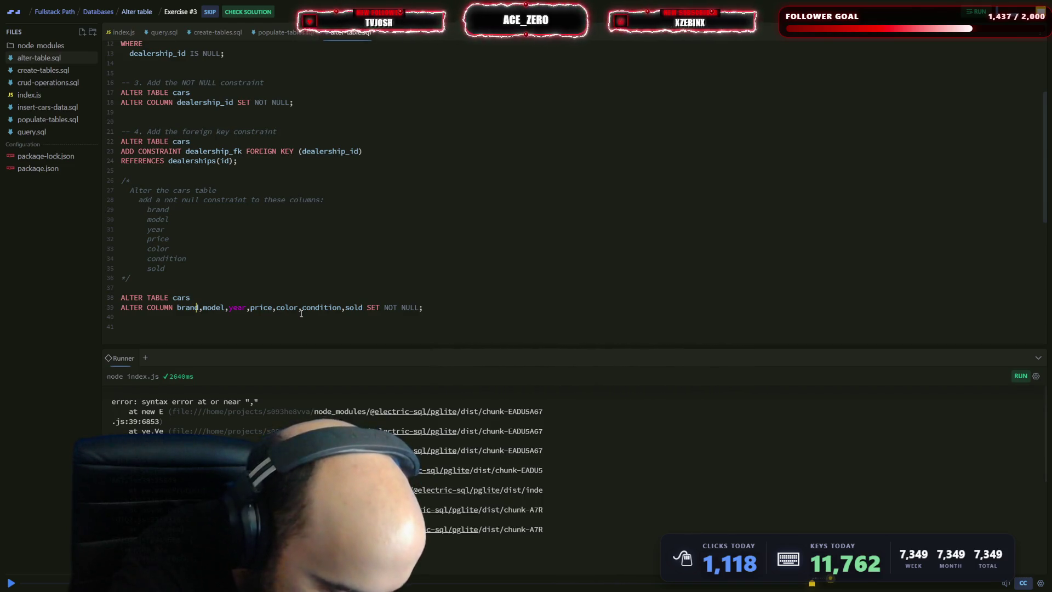
scroll(289, 286, "down", 1)
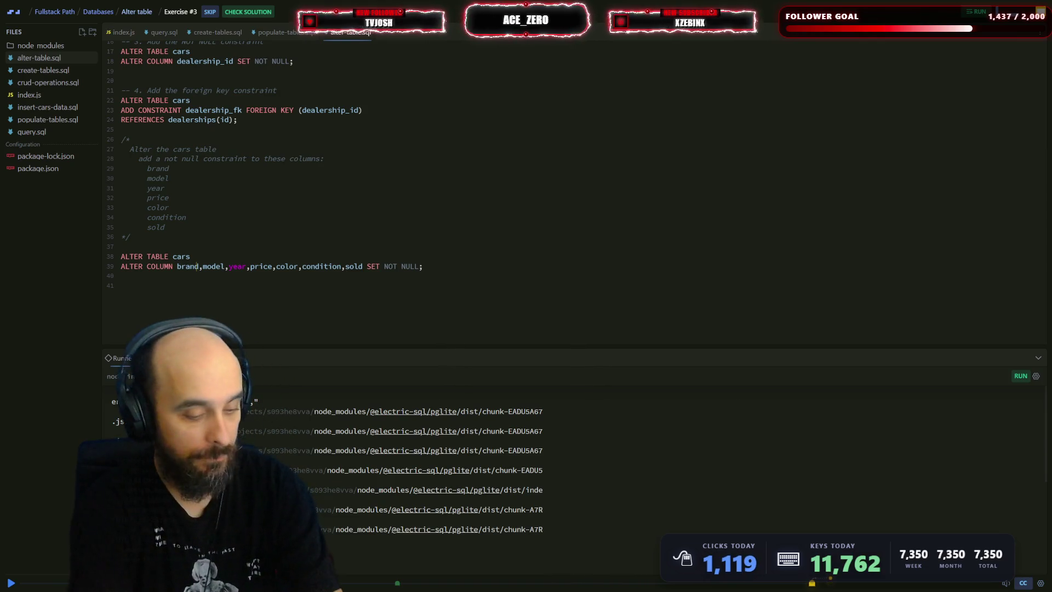
key("ctrl+s")
key("ctrl+s")
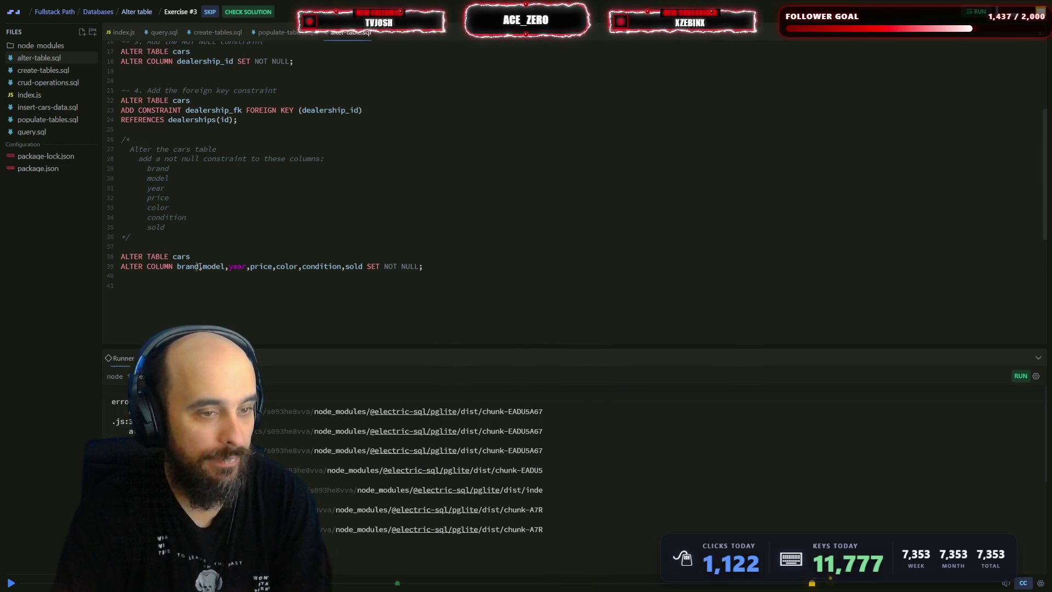
- Copy 'ALTER COLUMN' from line 39 onto empty line 40 and start a new line below
left_click(120, 266)
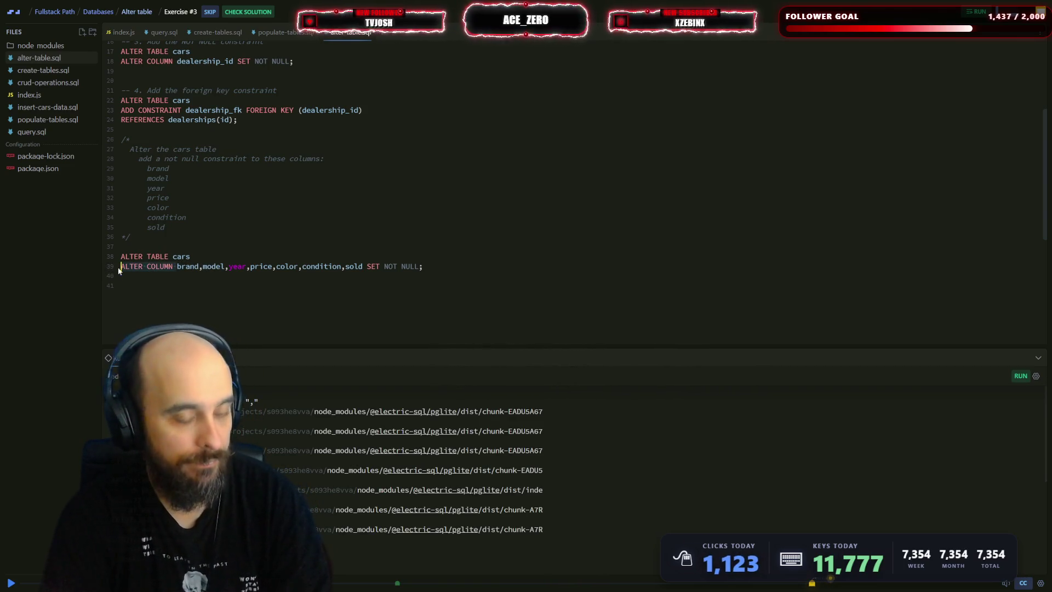
key("Down")
left_click(160, 278)
type("ALTER COLUMN")
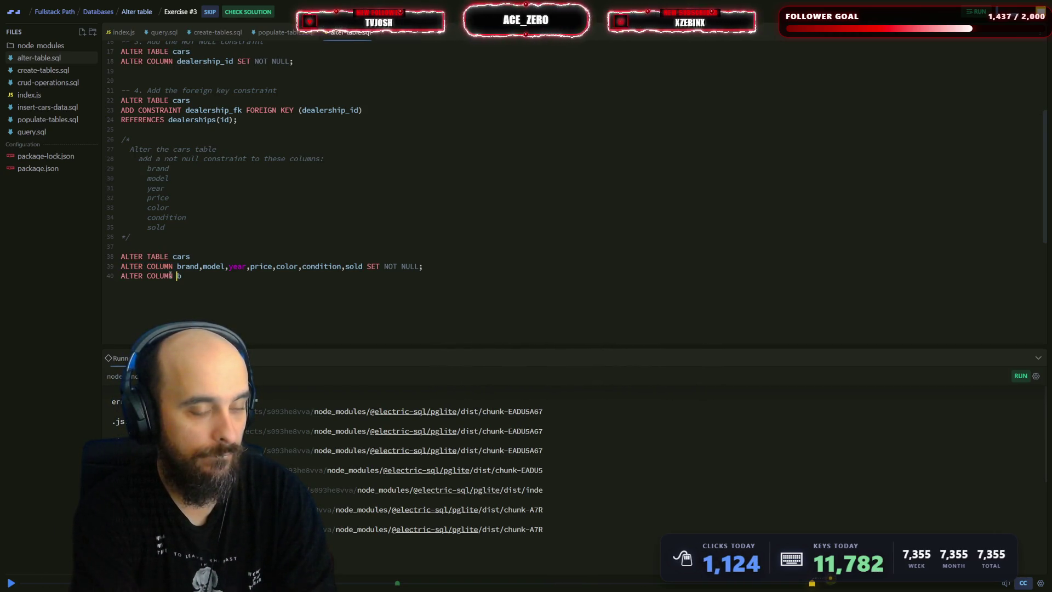
key("End")
key("Return")
key("Left")
key("Left")
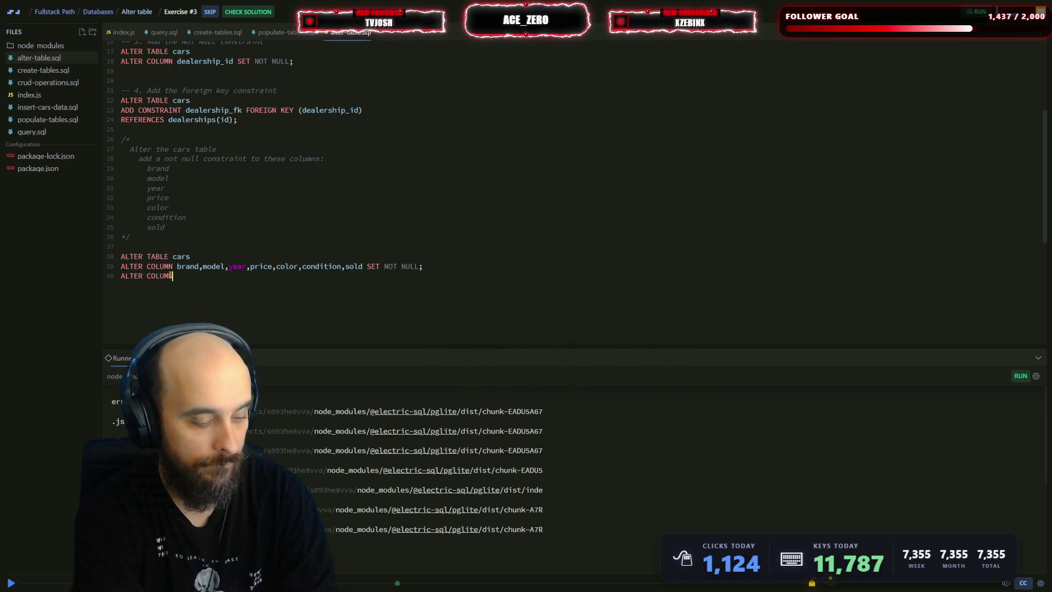
- Copy the line 40 'ALTER COLUMN' text and paste it down through line 46
left_click_drag(176, 278, 114, 277)
key("ctrl+c")
key("End")
left_click(148, 285)
key("Return")
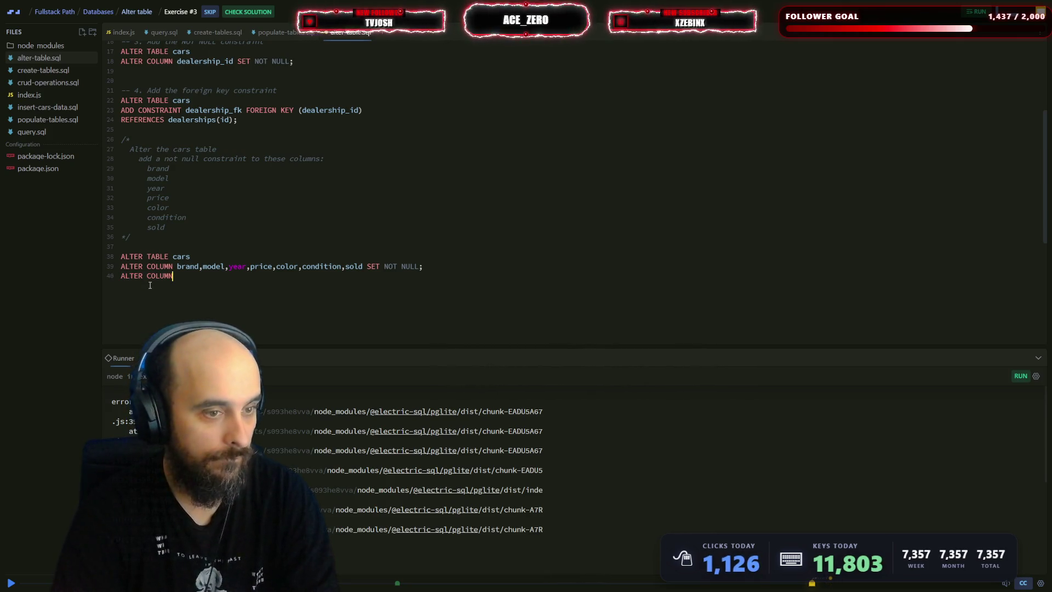
key("ctrl+v")
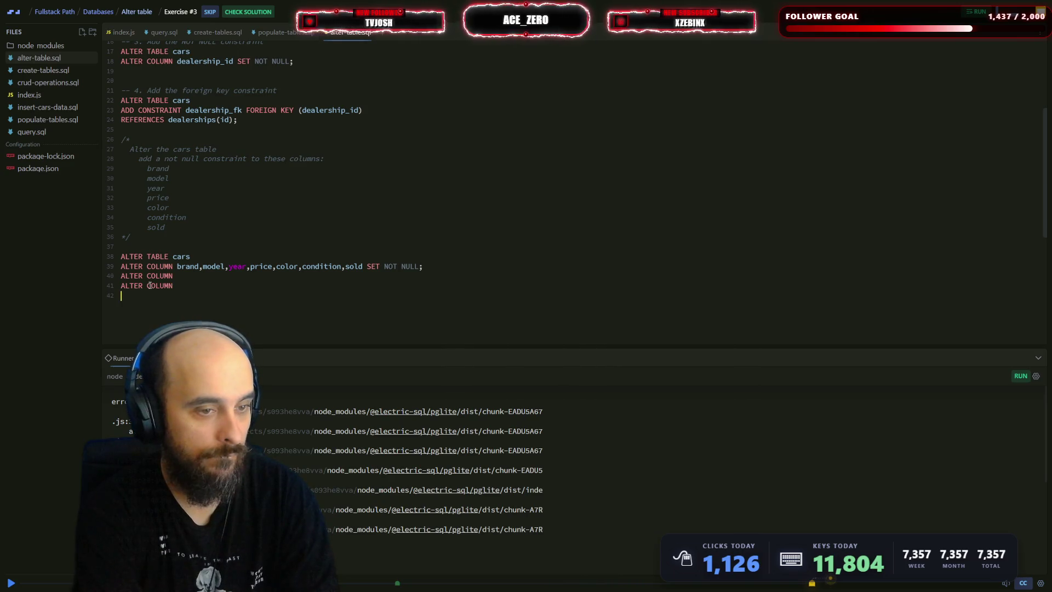
key("ctrl+v")
key("ctrl+v")
key("ctrl+v")
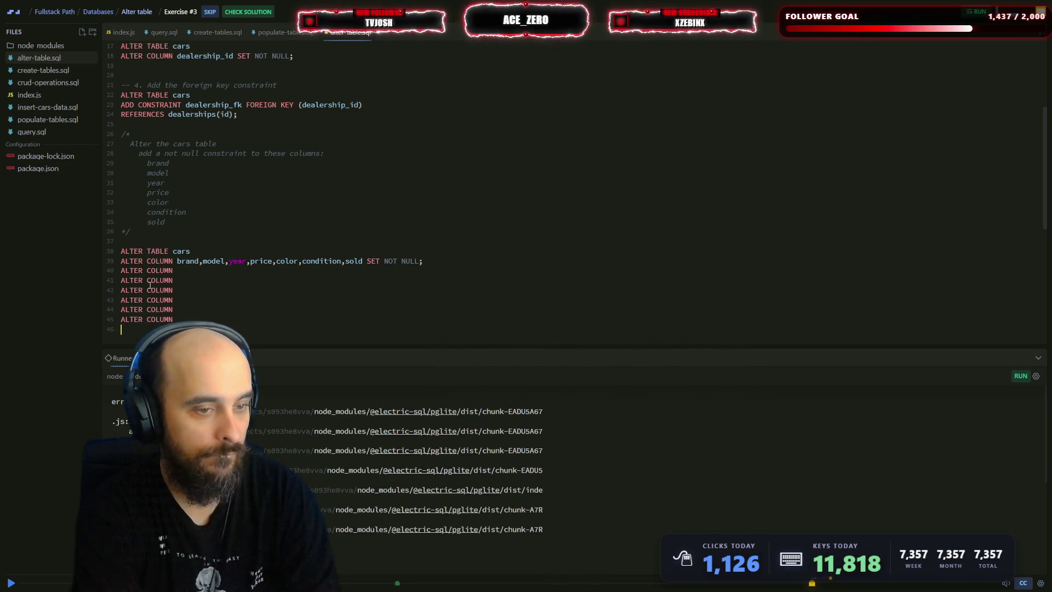
key("ctrl+v")
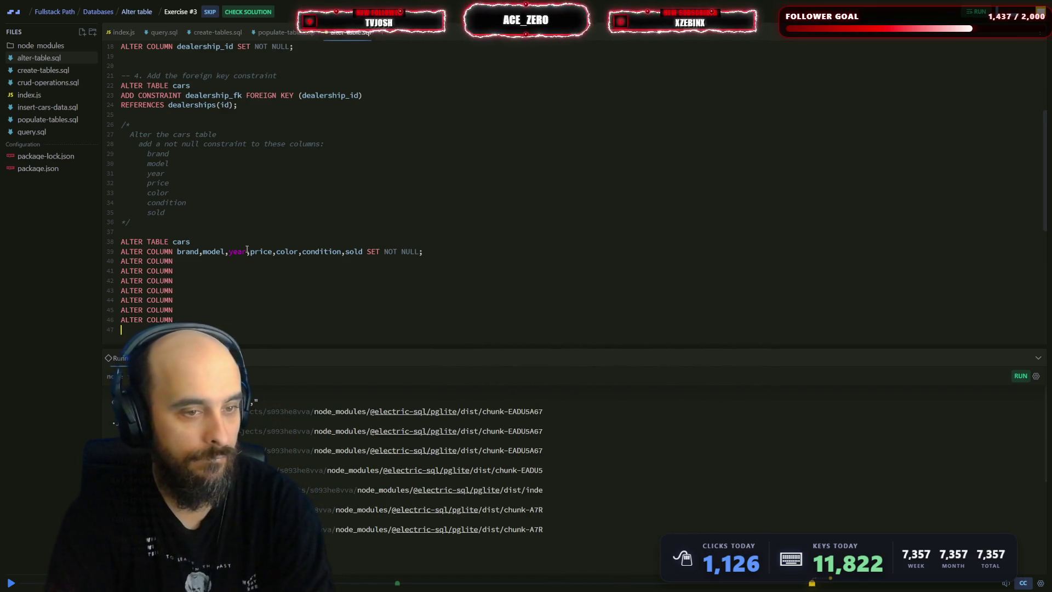
- Name the columns model, year and price on the first three new ALTER COLUMN lines
left_click(187, 261)
type("m")
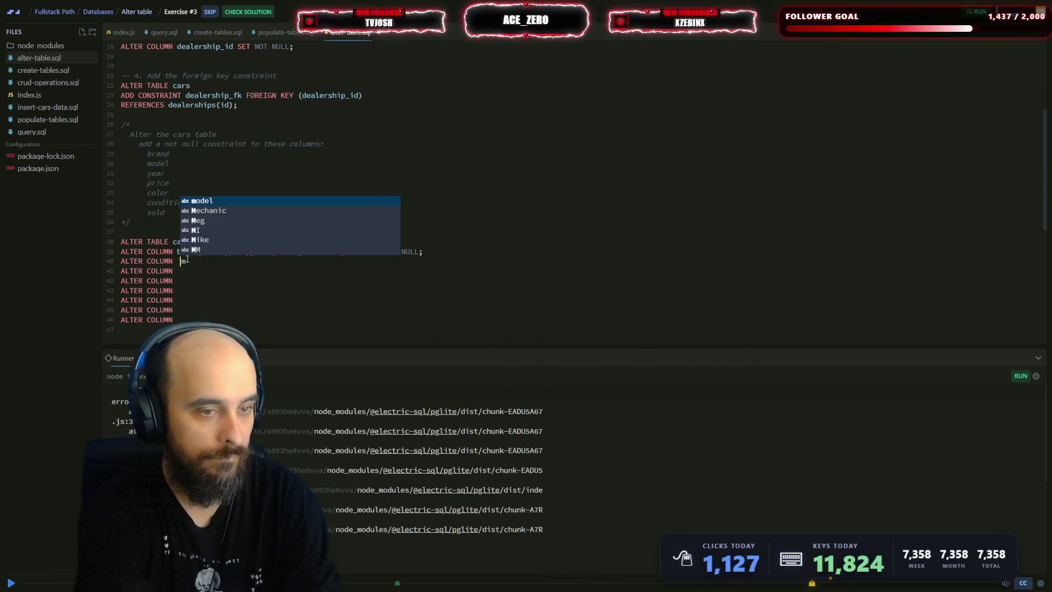
key("BackSpace")
type("model")
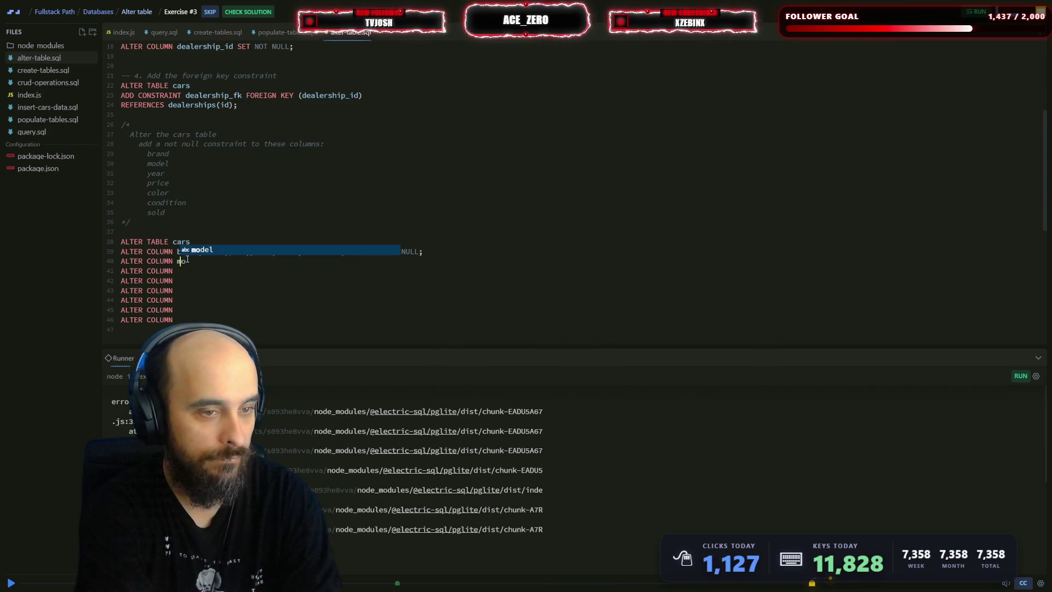
key("Down")
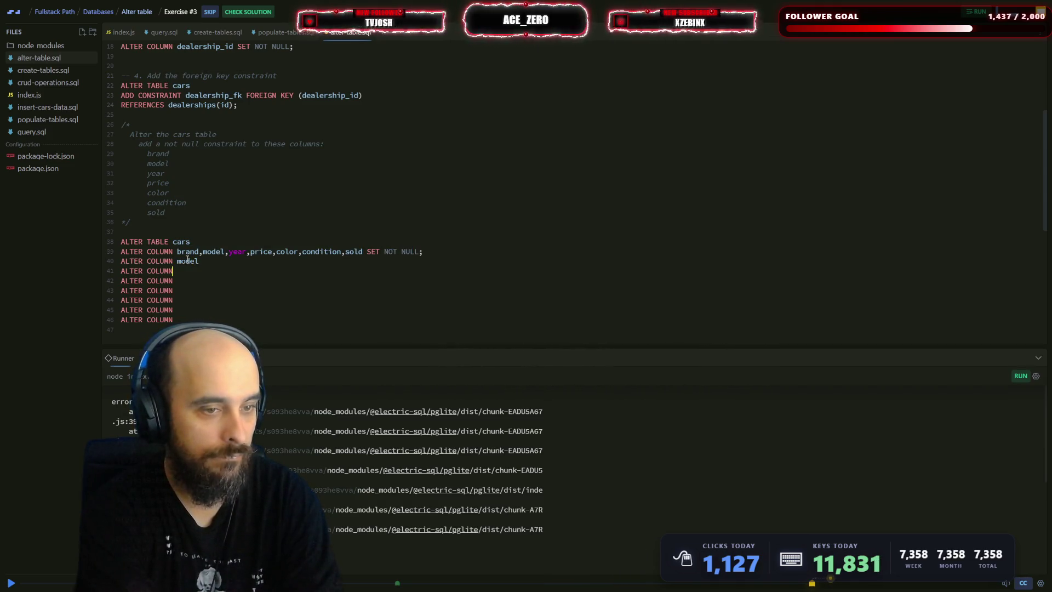
key("BackSpace")
key("BackSpace")
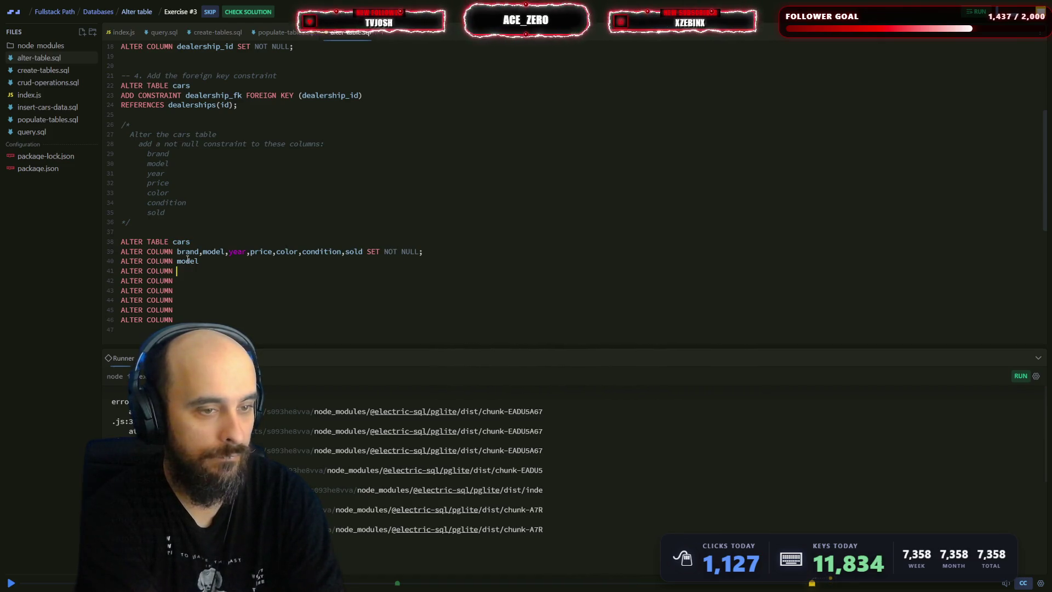
type("year")
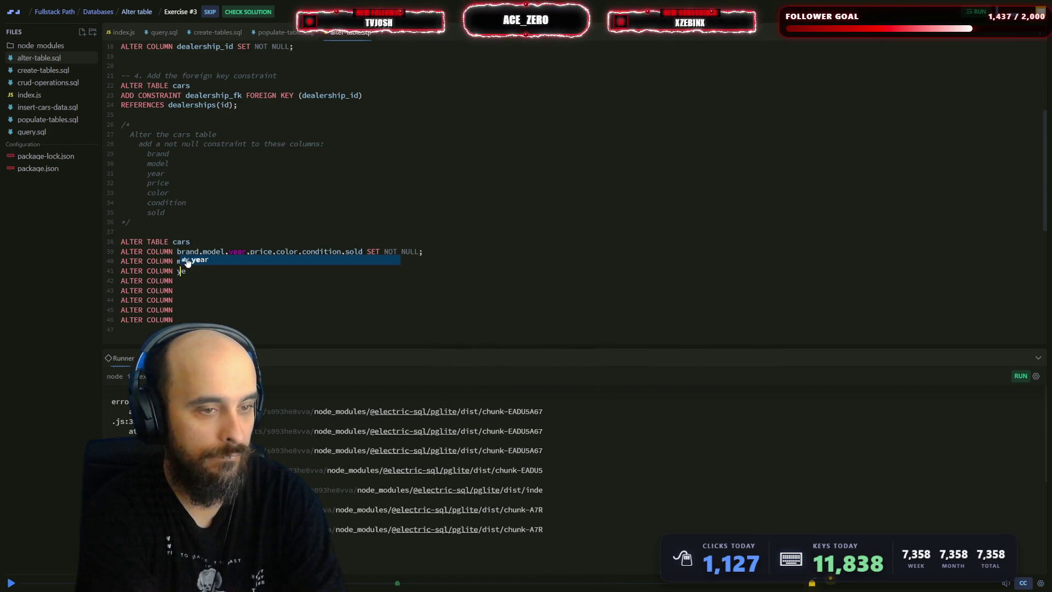
key("Down")
type("price")
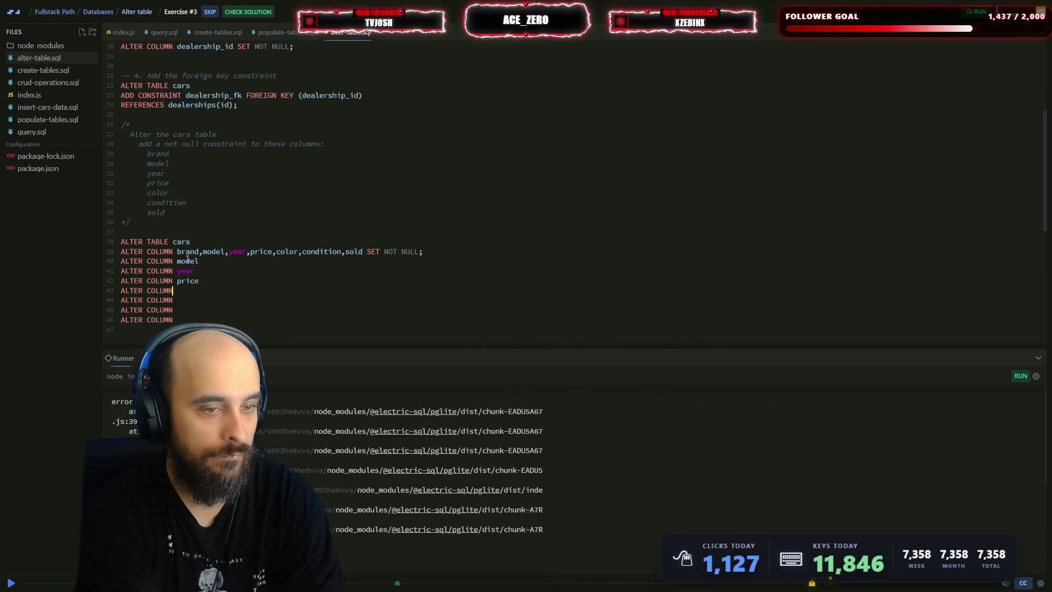
- Fill in color, condition and sold on the next ALTER COLUMN lines using autocomplete suggestions
key("Down")
type("co")
key("Tab")
key("Down")
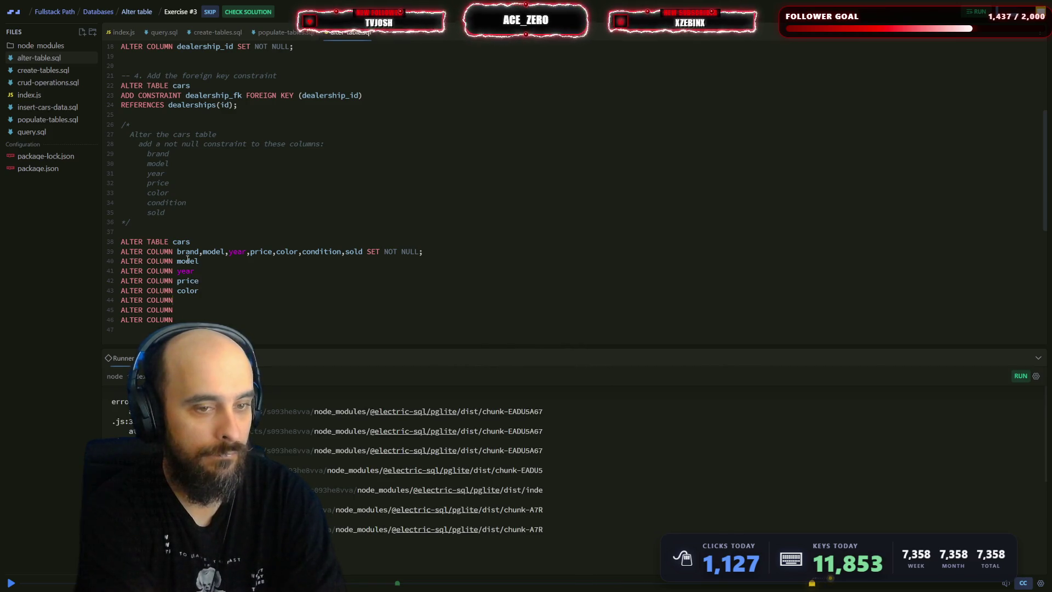
type("con")
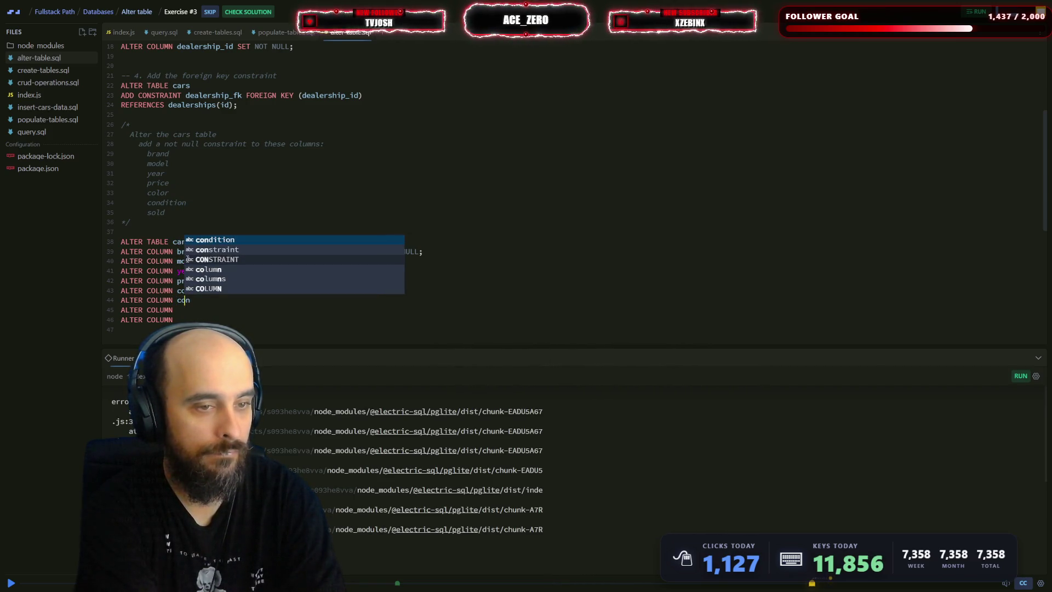
key("Tab")
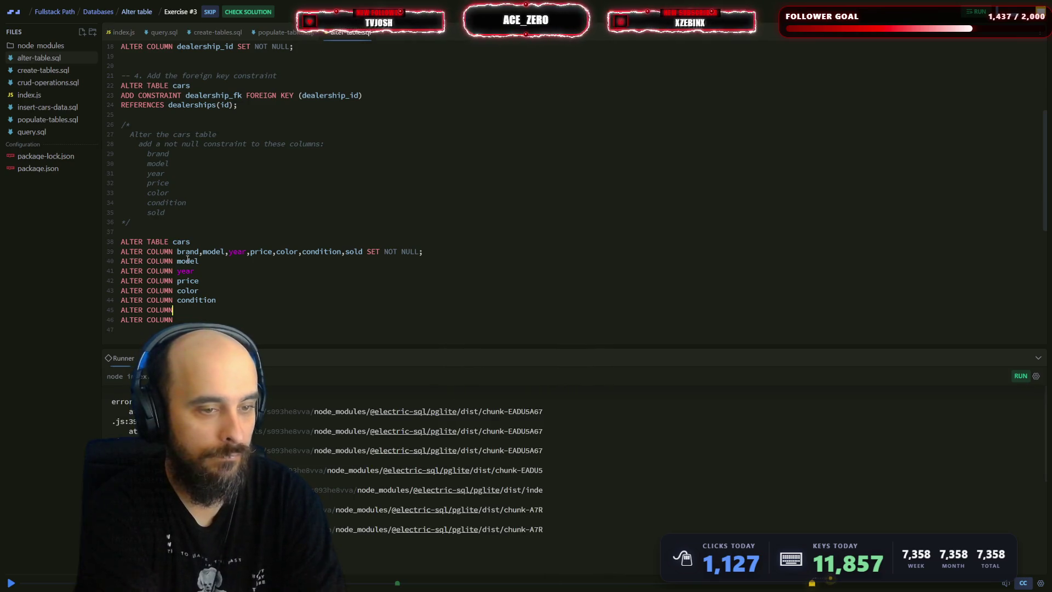
type(" sol")
key("Tab")
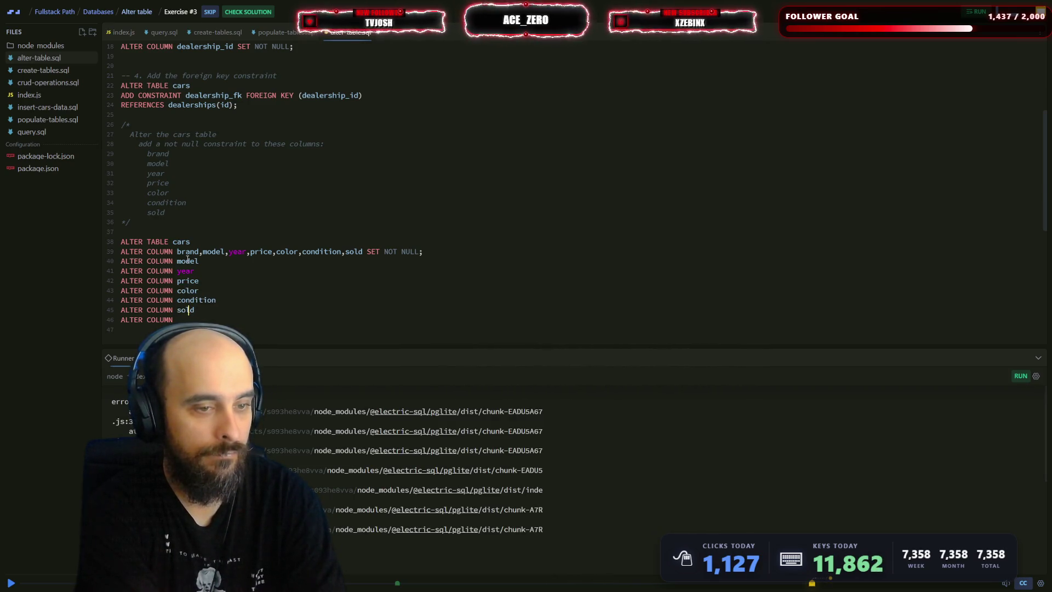
- Delete the unfinished 'ALT' line and select the SET NOT NULL clause on line 39
key("Left")
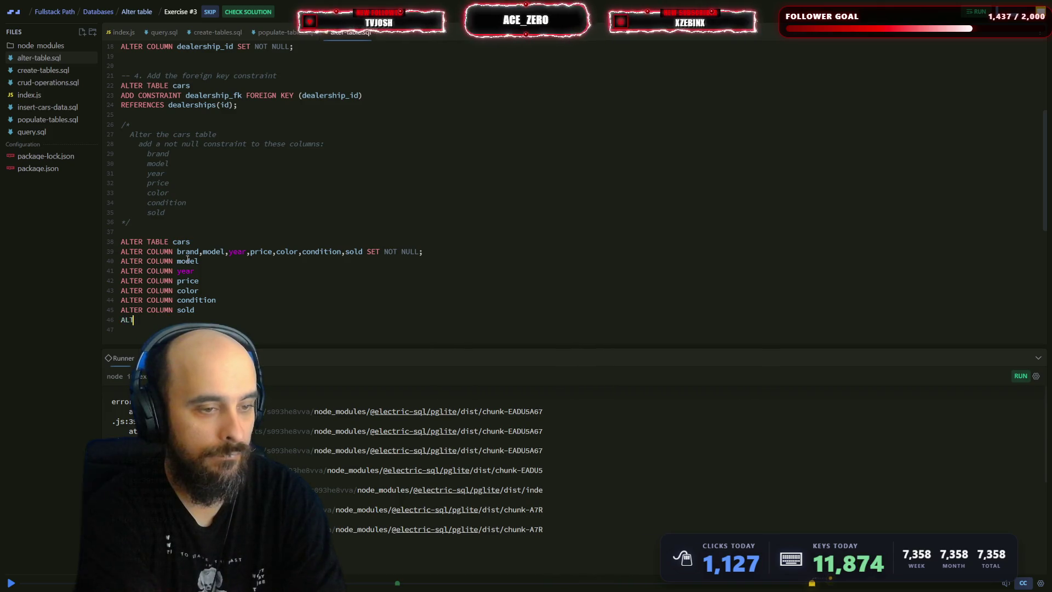
key("ctrl+BackSpace")
key("Escape")
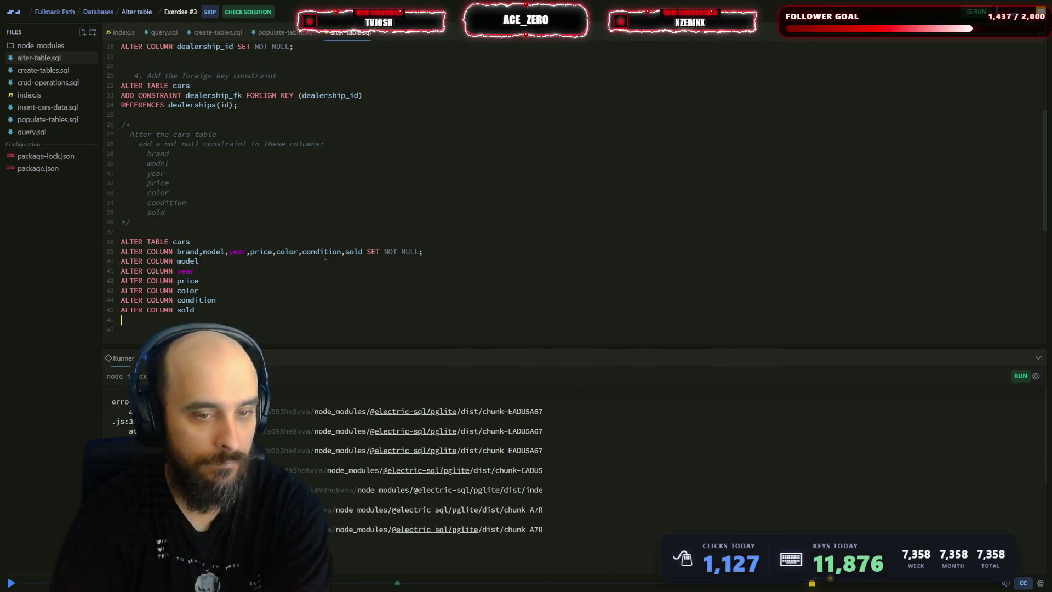
left_click_drag(428, 250, 346, 251)
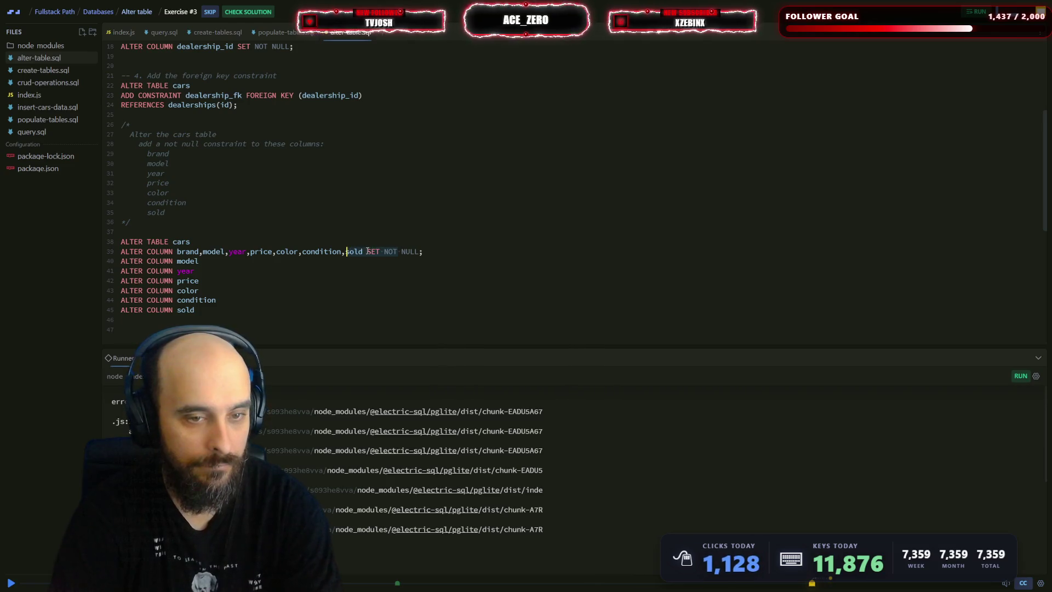
left_click(367, 251)
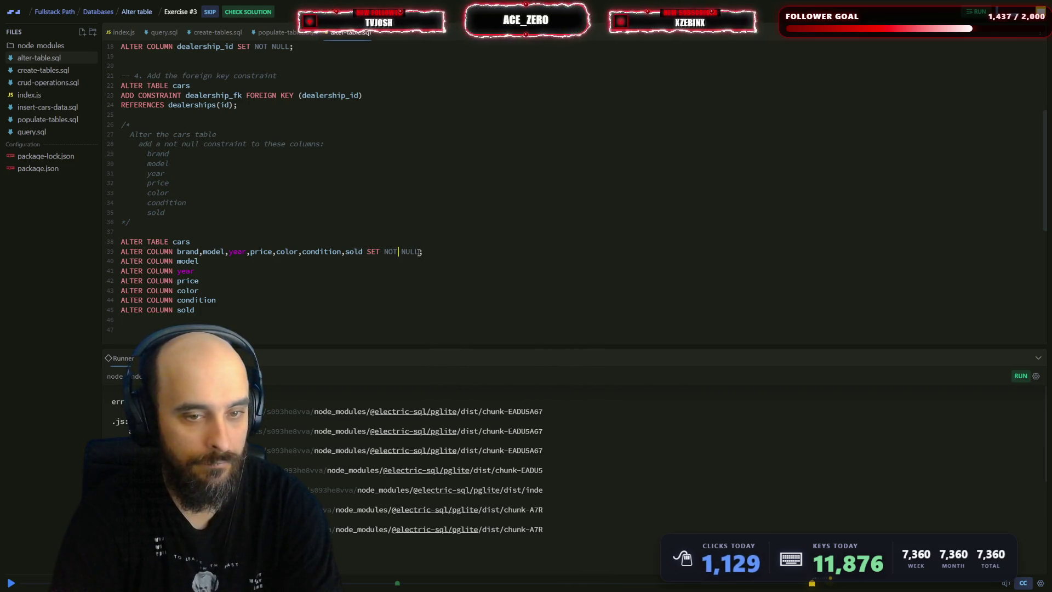
left_click(369, 250)
- Append SET NOT NULL after model, year, price, condition and sold on their lines
left_click(240, 262)
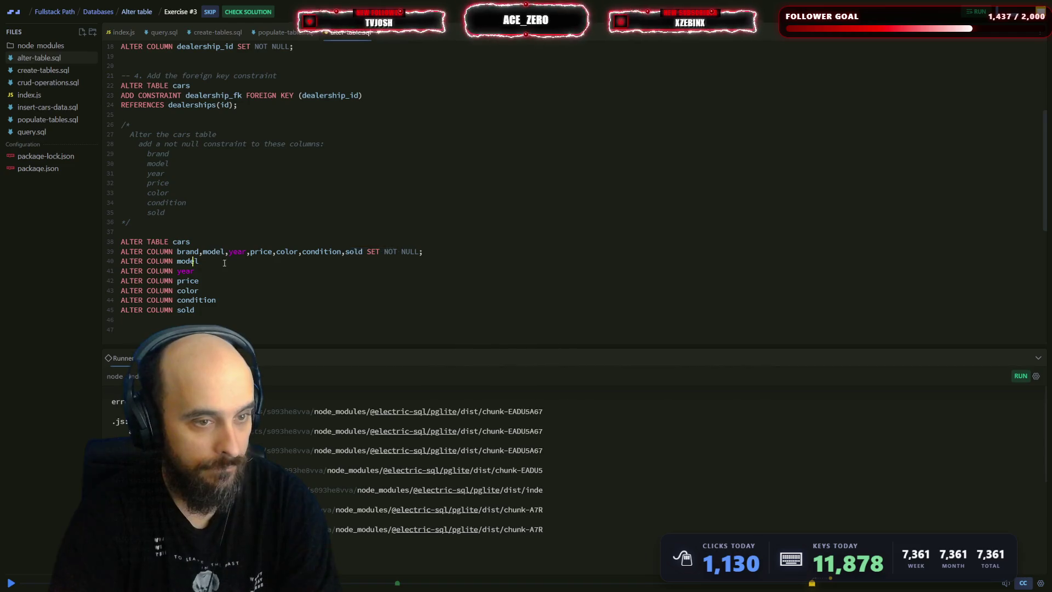
key("Down")
key("Left")
key("Left")
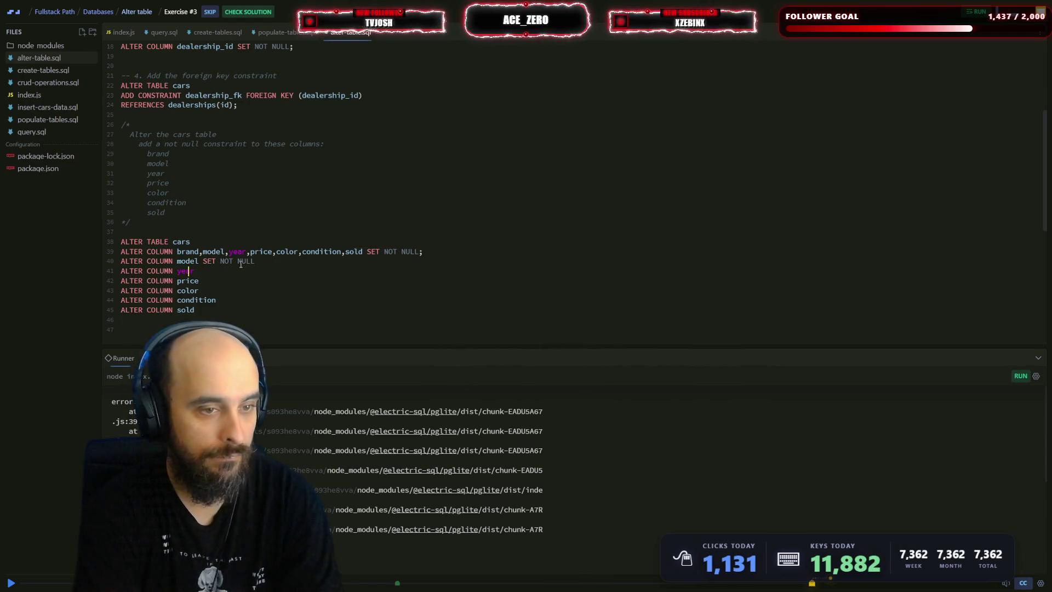
key("ctrl+s")
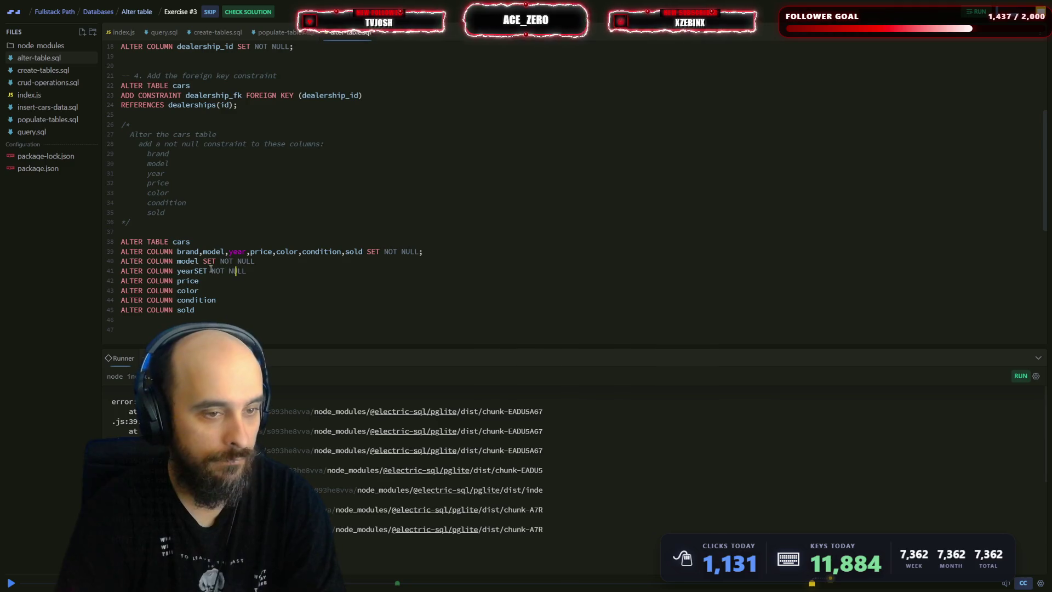
left_click(194, 272)
left_click(215, 280)
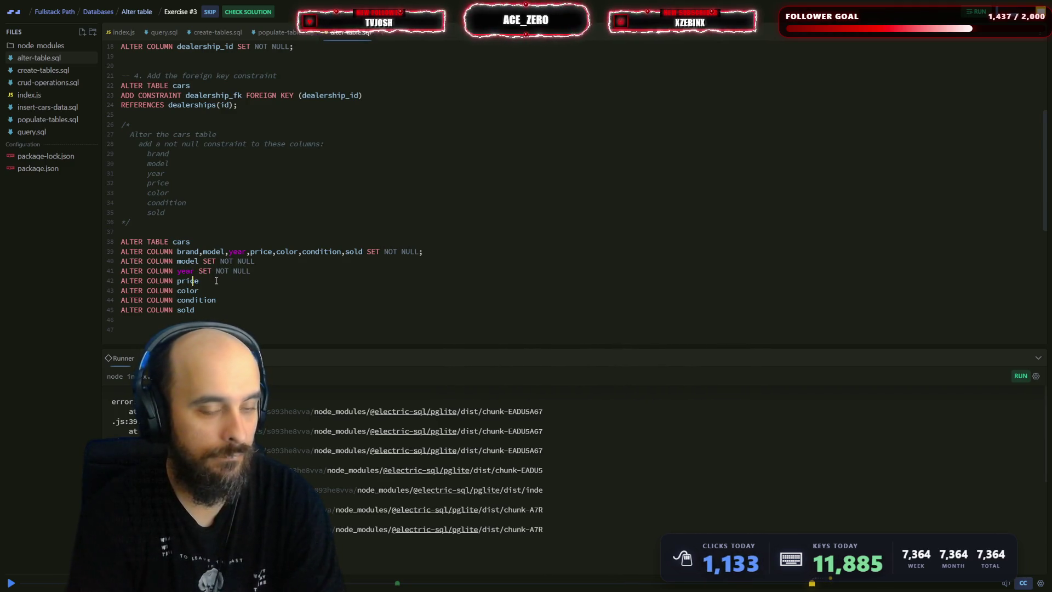
type("SET NOT NULL")
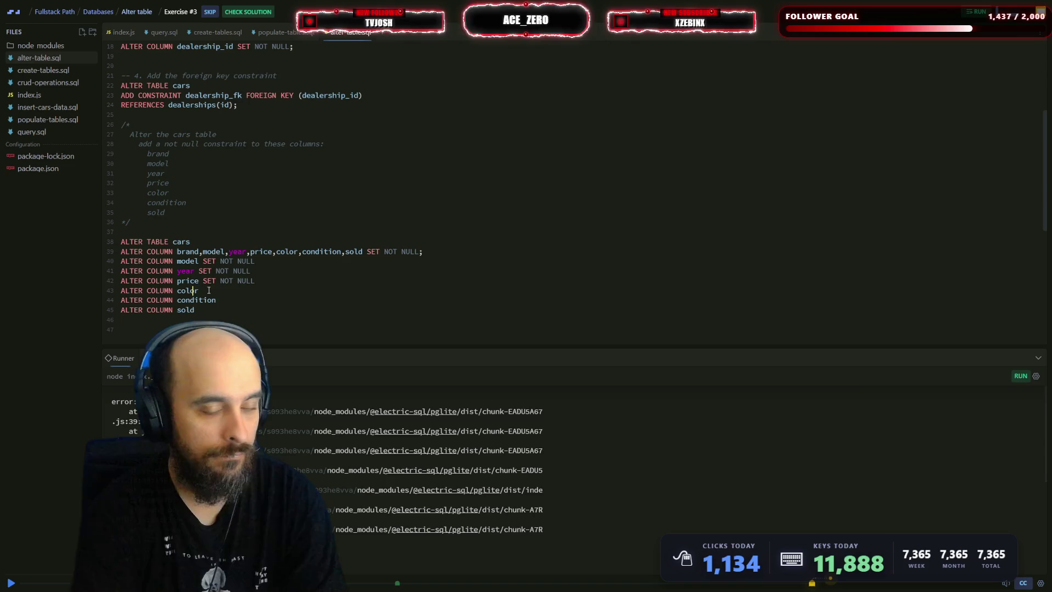
left_click(234, 300)
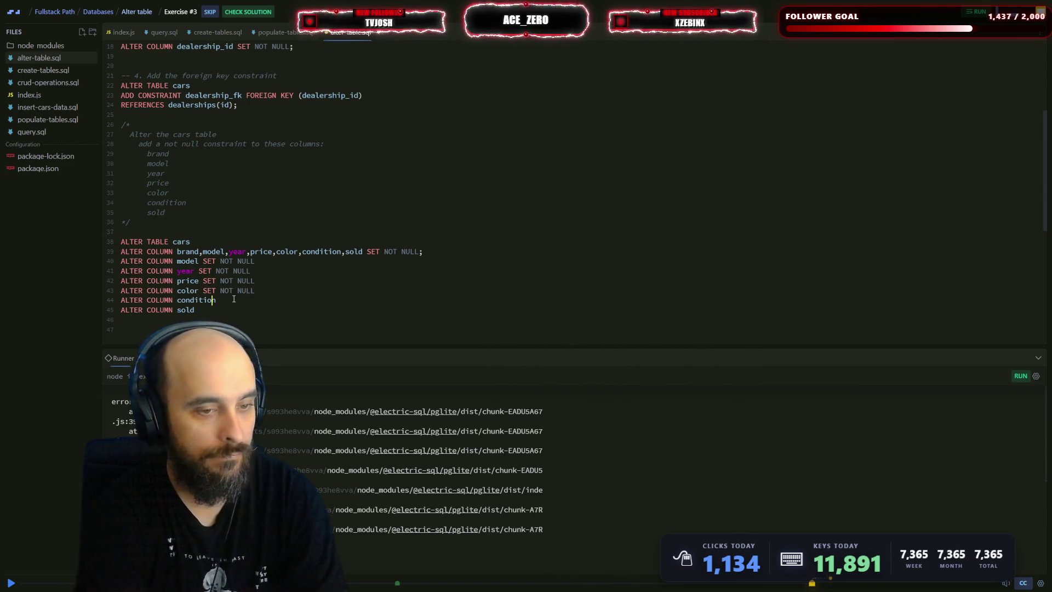
type("SET NOT NULL")
left_click(208, 308)
type("SET NOT NULL")
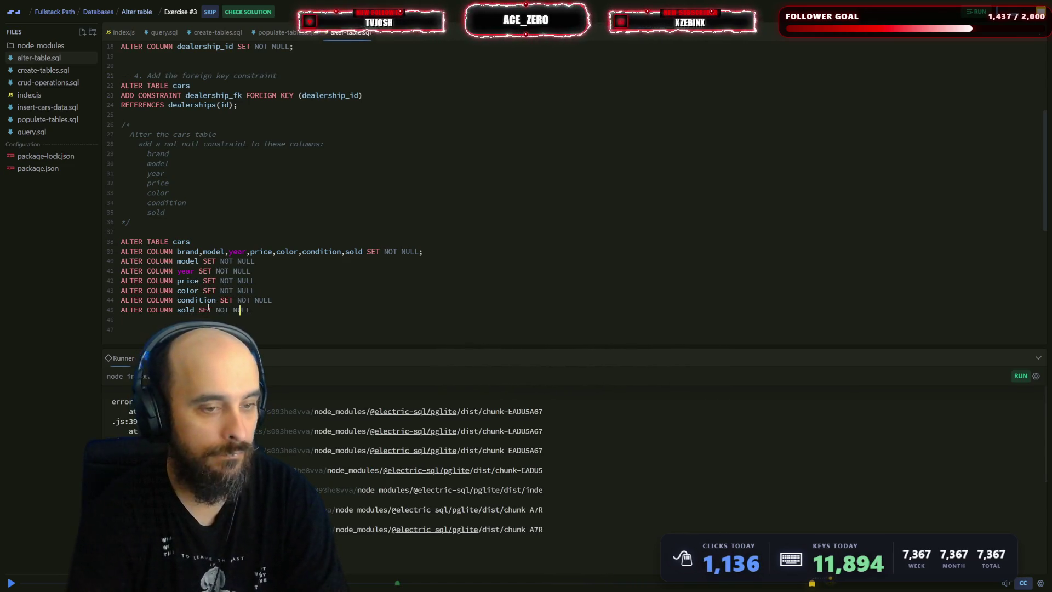
- Trim line 39 down to 'brand SET NOT NULL', removing the extra columns and semicolon
left_click(429, 252)
key("BackSpace")
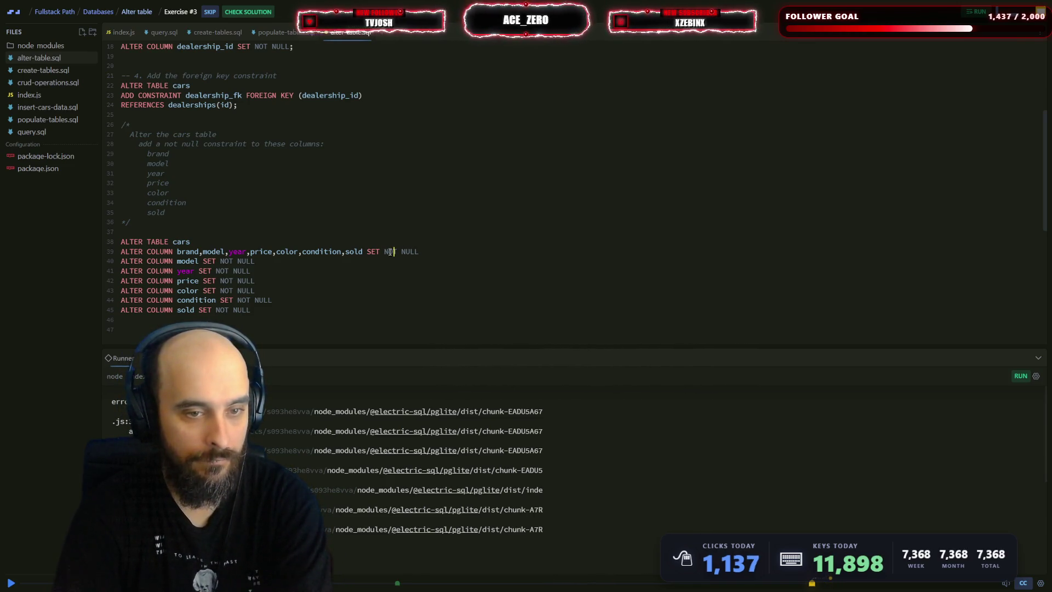
left_click_drag(365, 251, 204, 251)
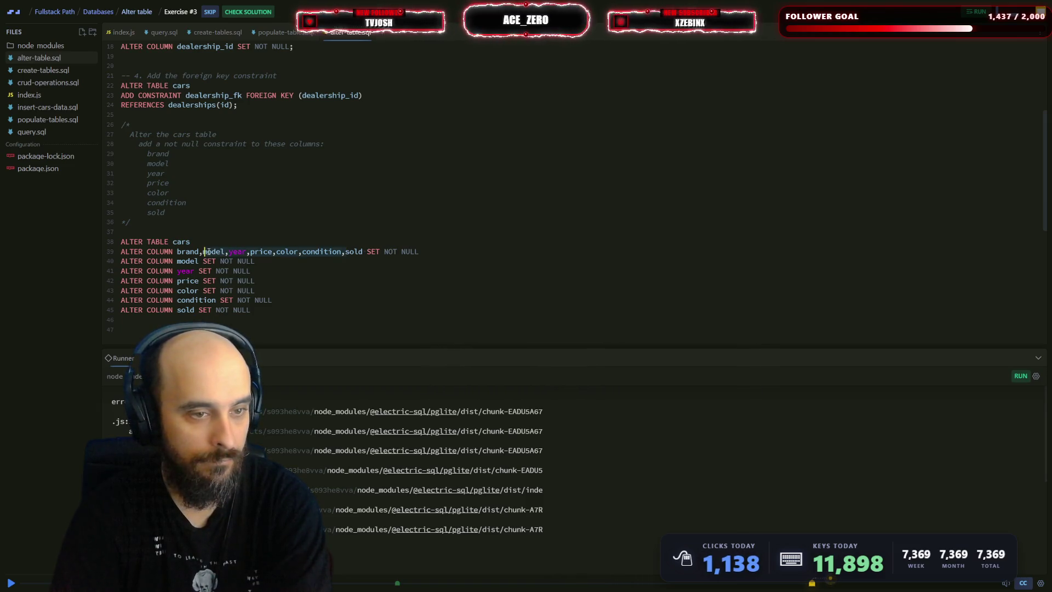
key("BackSpace")
key("Delete")
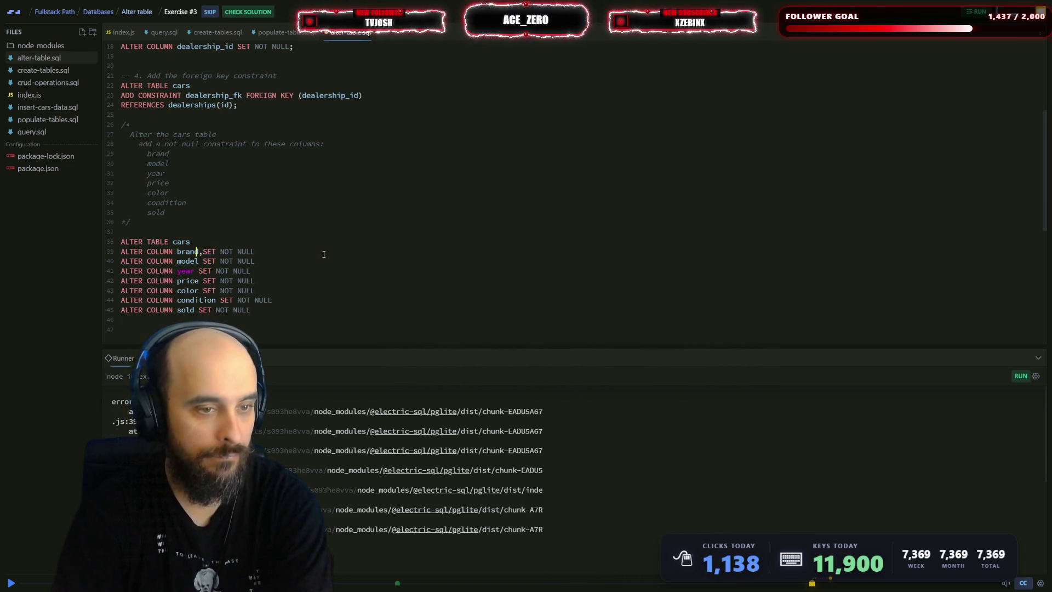
key("Left")
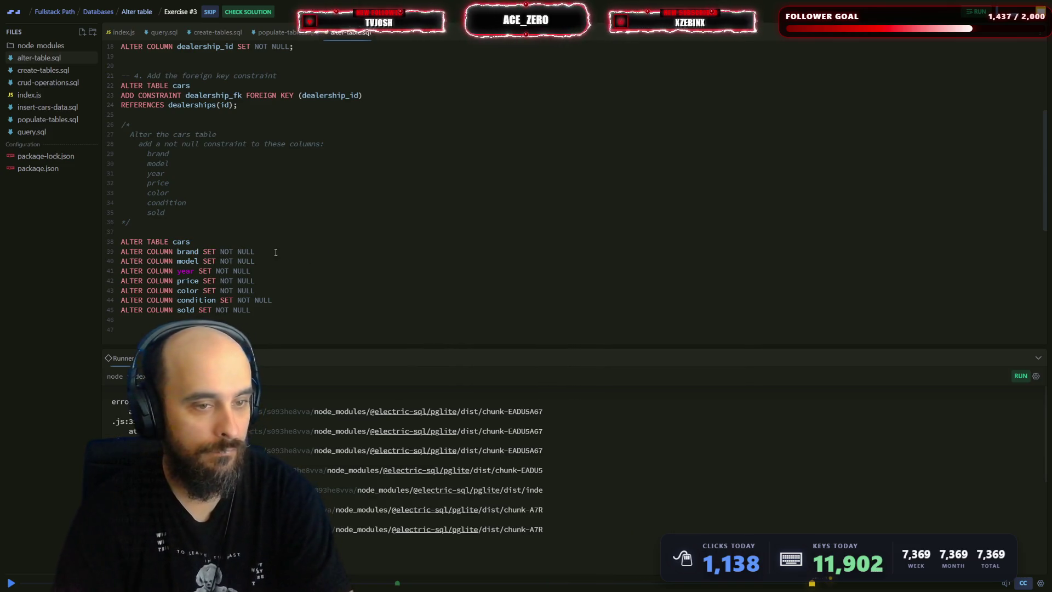
left_click(275, 251)
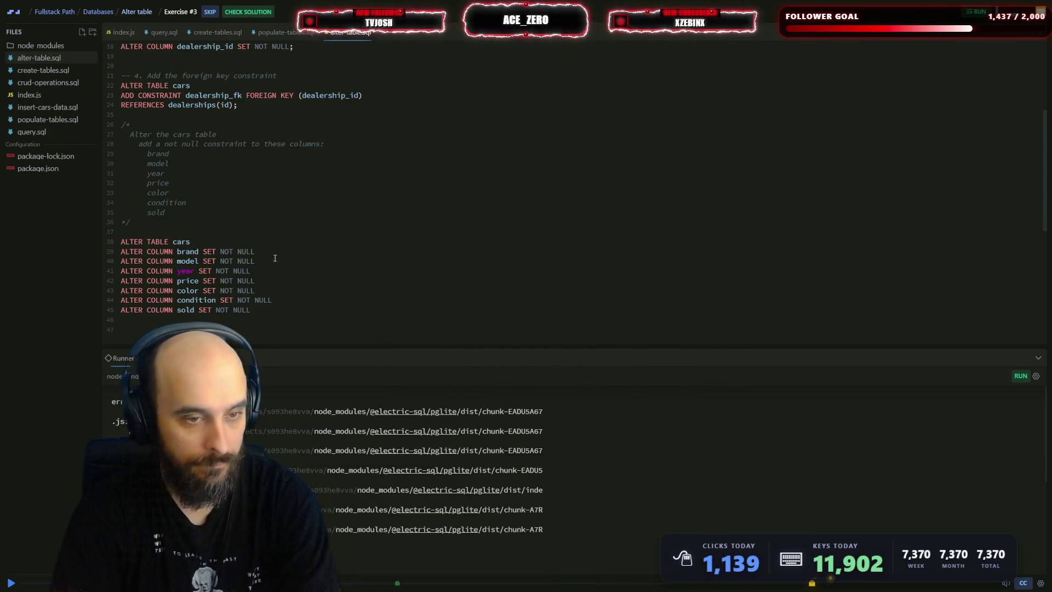
- Add commas after the SET NOT NULL clauses and run the script with Ctrl+Enter
left_click(264, 261)
type(",")
left_click(256, 280)
type(",")
left_click(256, 290)
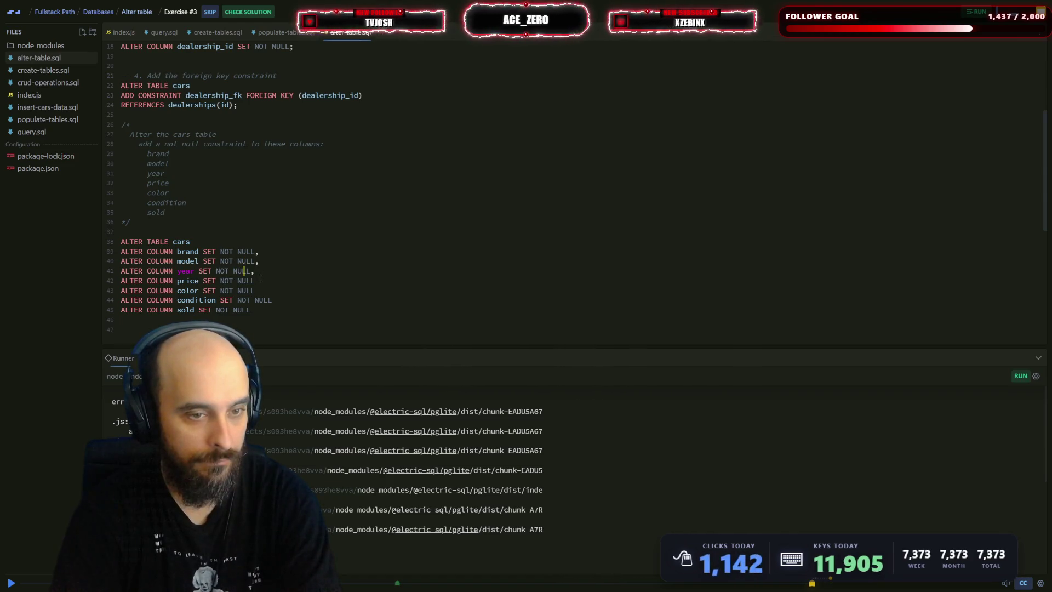
type(",")
left_click(272, 300)
type(",")
left_click(263, 300)
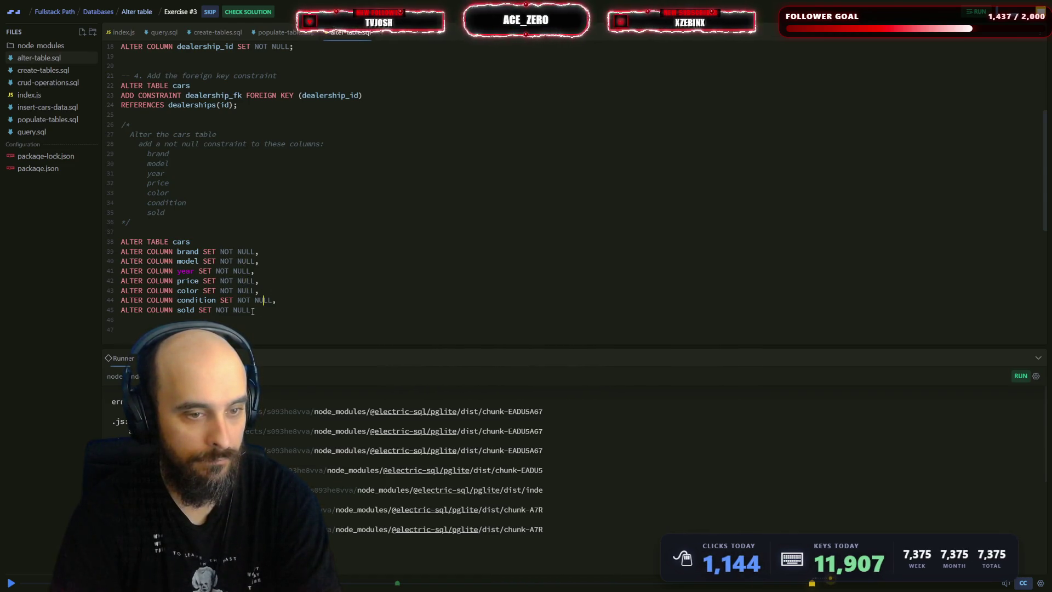
key("ctrl+Return")
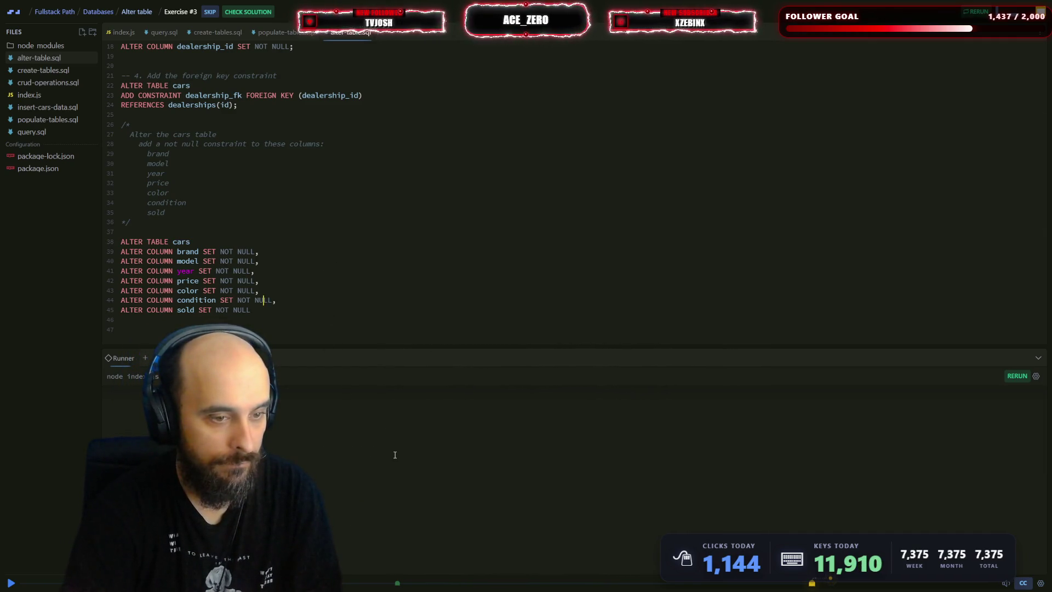
- Scroll the Runner output to review the cars results until 'Your submission is correct!' appears
scroll(383, 478, "up", 5)
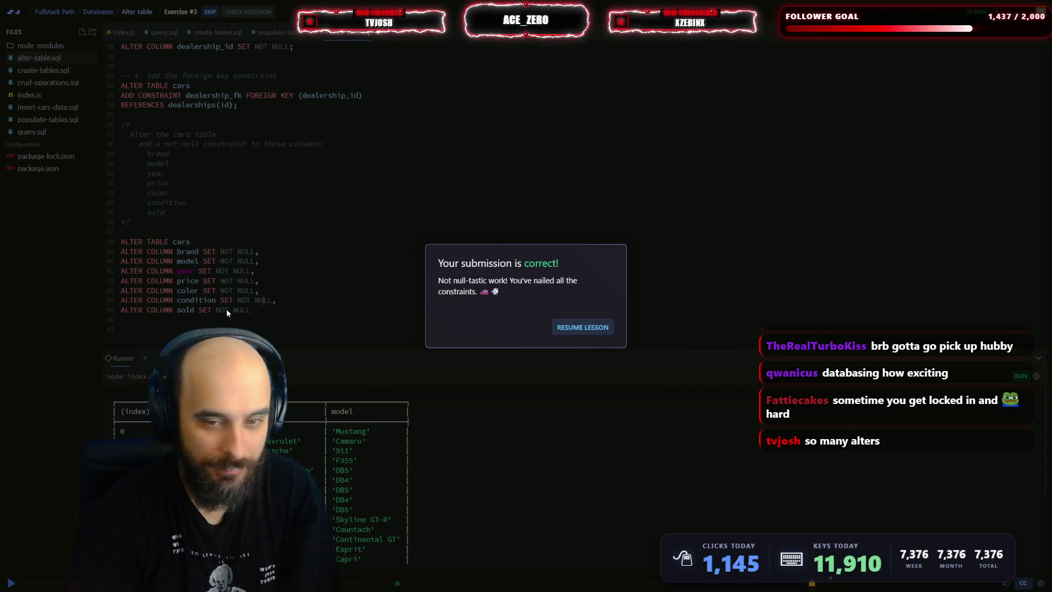
- Dismiss the success dialog with RESUME LESSON to continue the solution walkthrough video
left_click(586, 327)
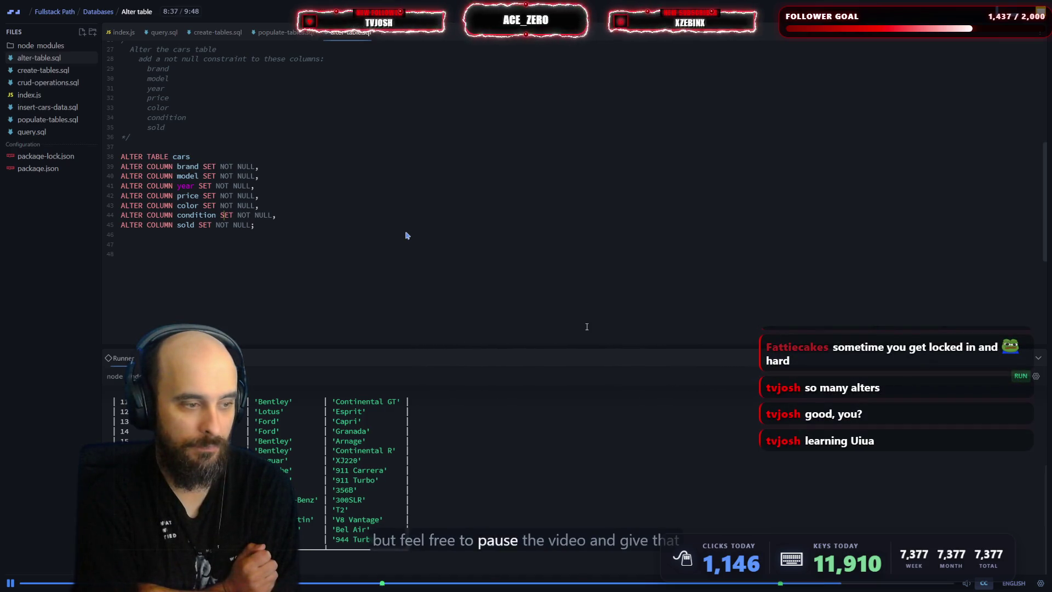
- Pause the lesson video, then let it play to the 'insert the rest of those records' slide
key("space")
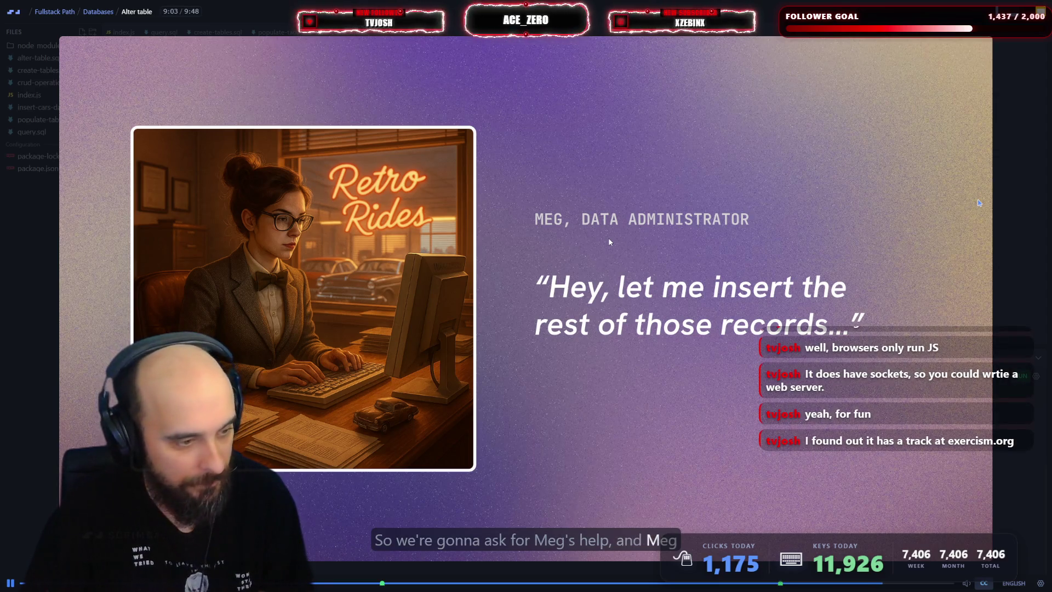
key("space")
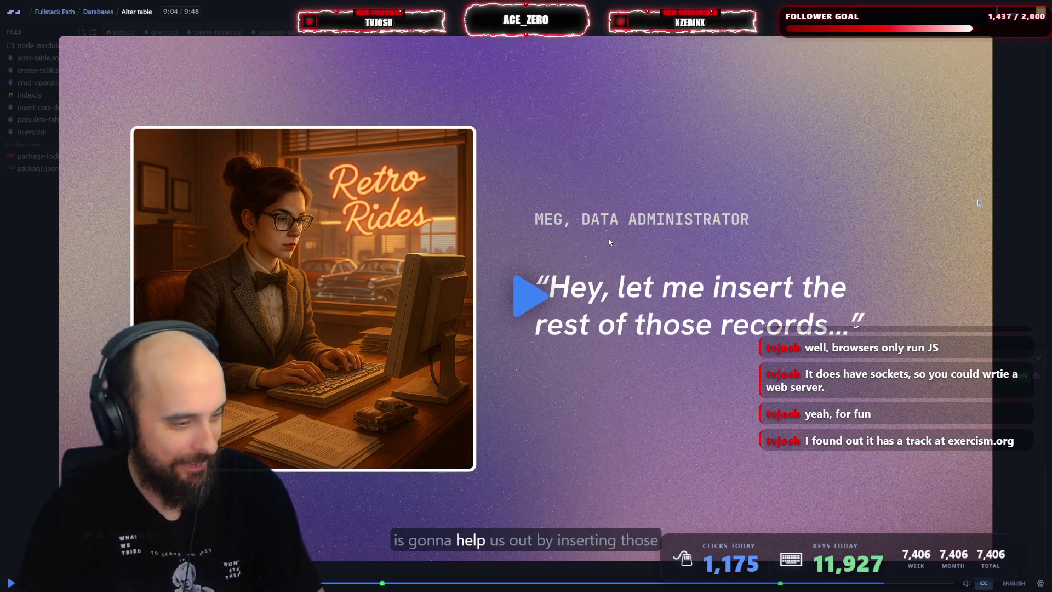
key("shift")
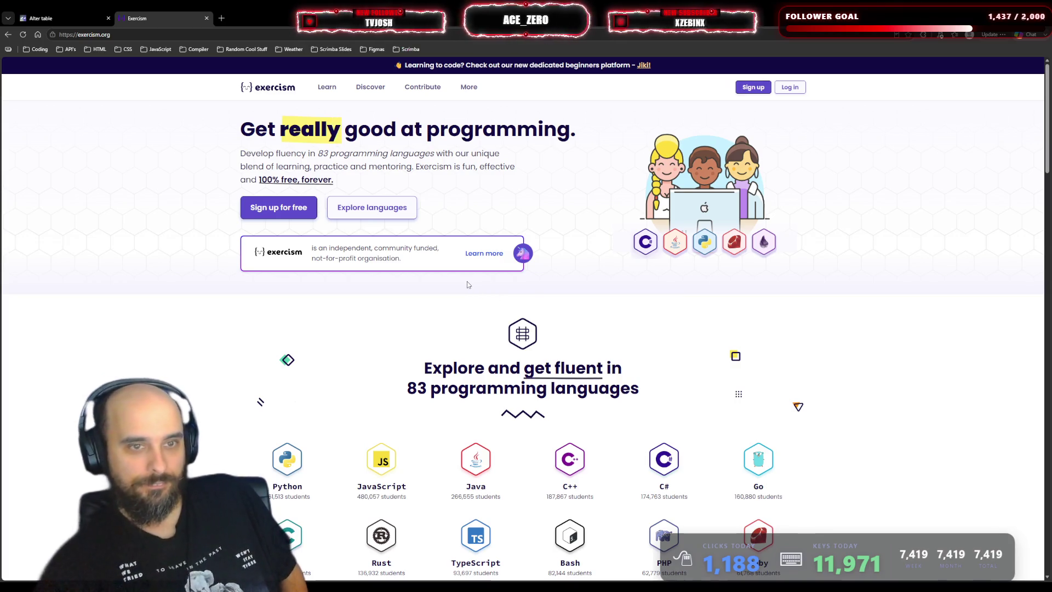
- Go to exercism.org and choose 'See all 83 Language Tracks' further down the homepage
left_click(266, 176)
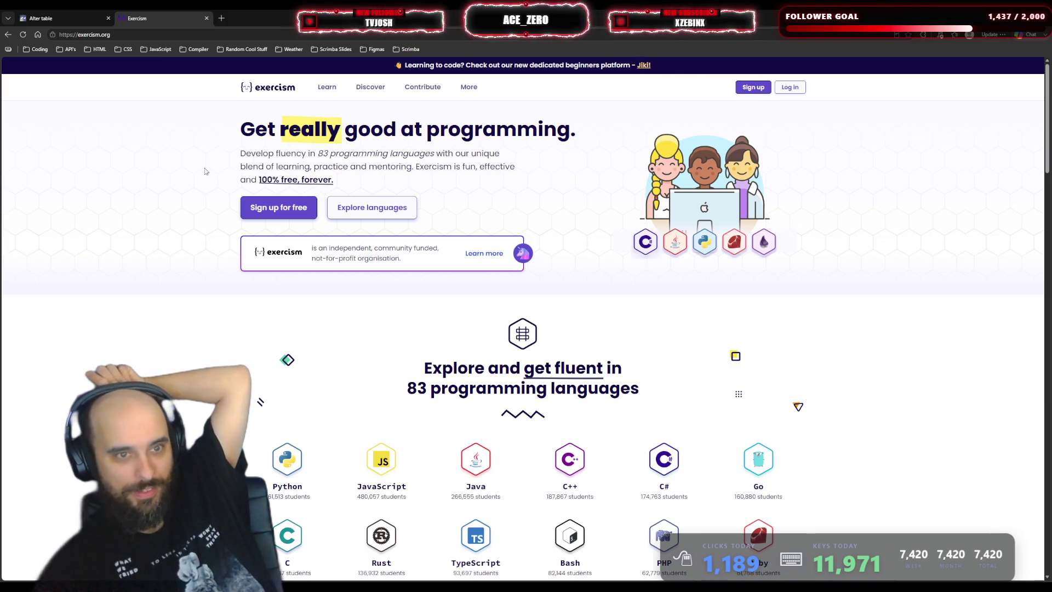
scroll(206, 172, "down", 3)
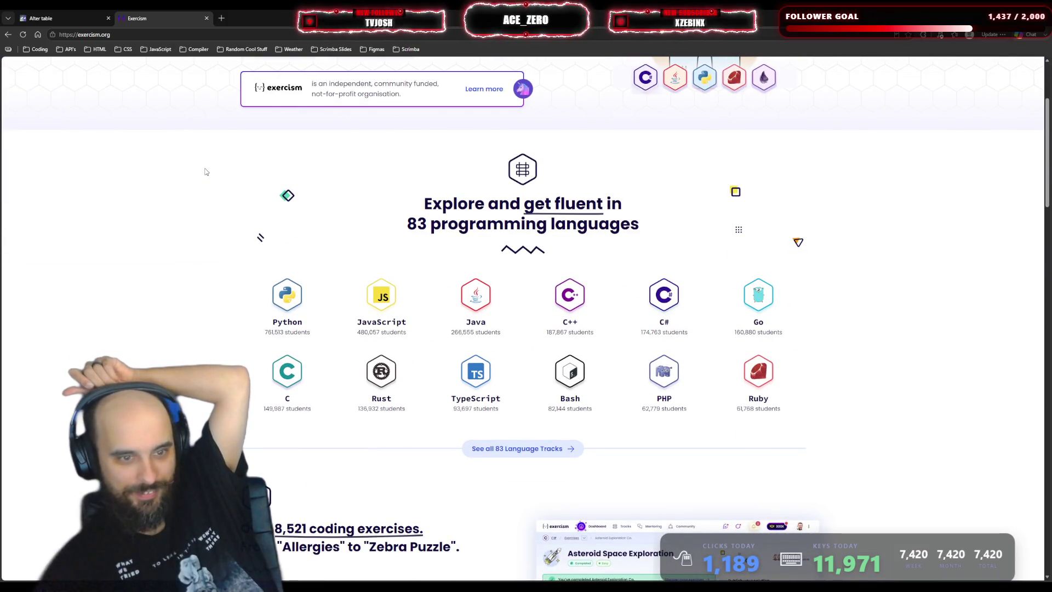
left_click(521, 448)
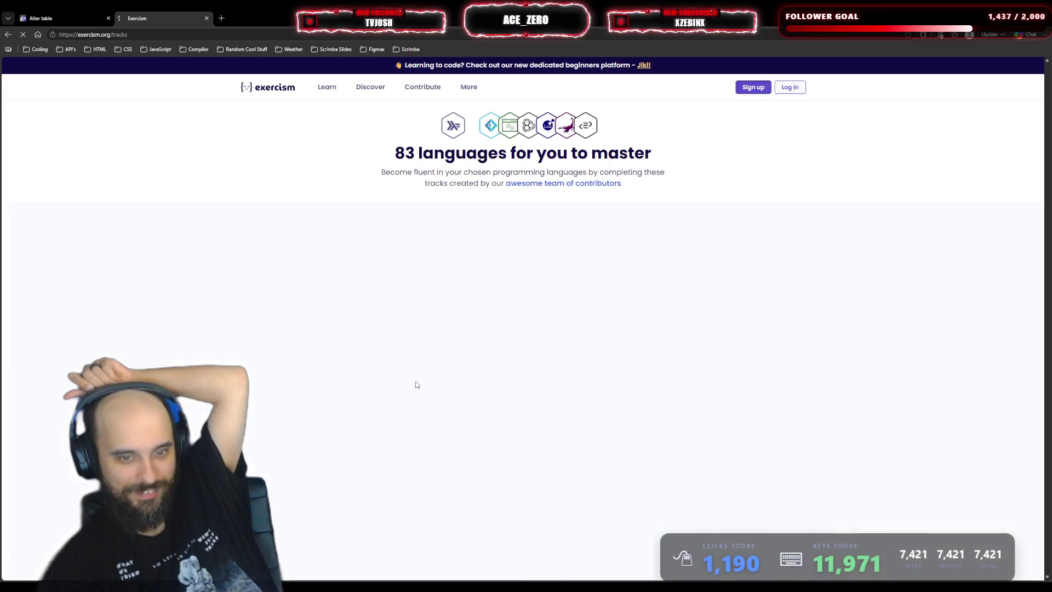
scroll(176, 297, "down", 10)
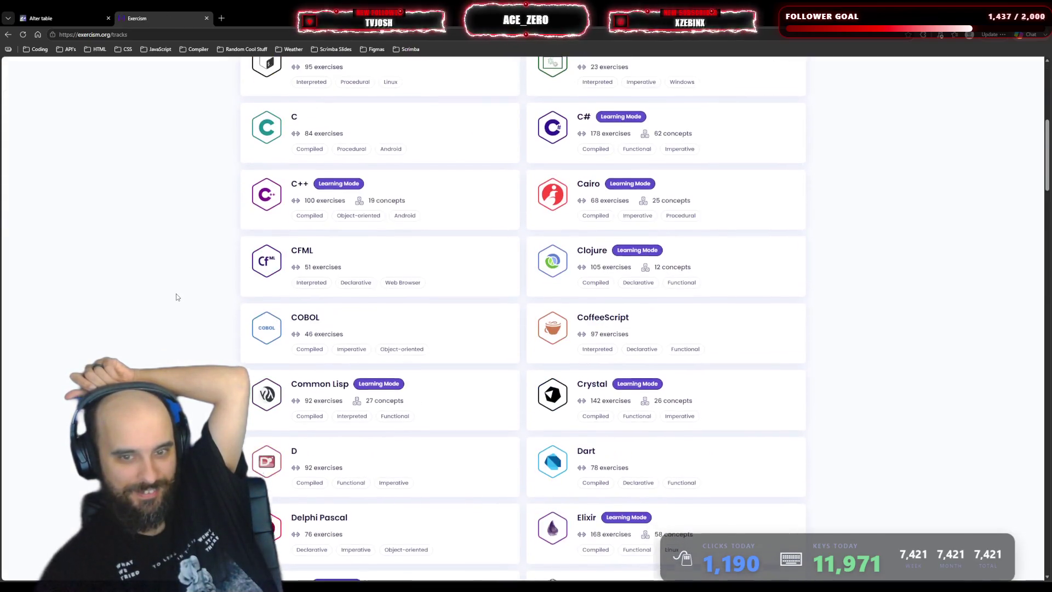
scroll(177, 297, "down", 8)
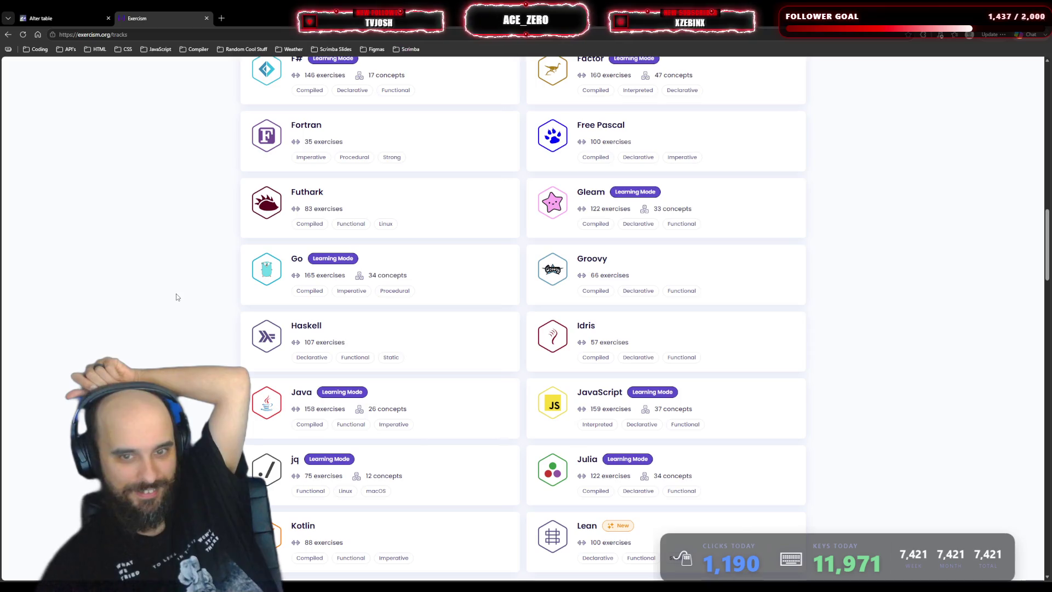
scroll(177, 297, "down", 4)
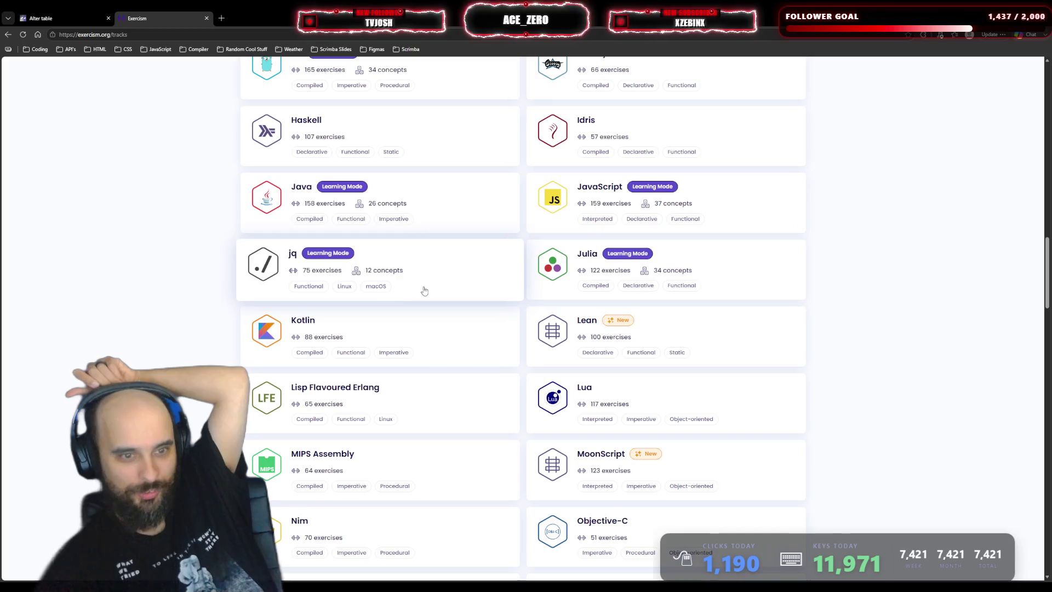
scroll(209, 267, "down", 1)
scroll(209, 267, "down", 5)
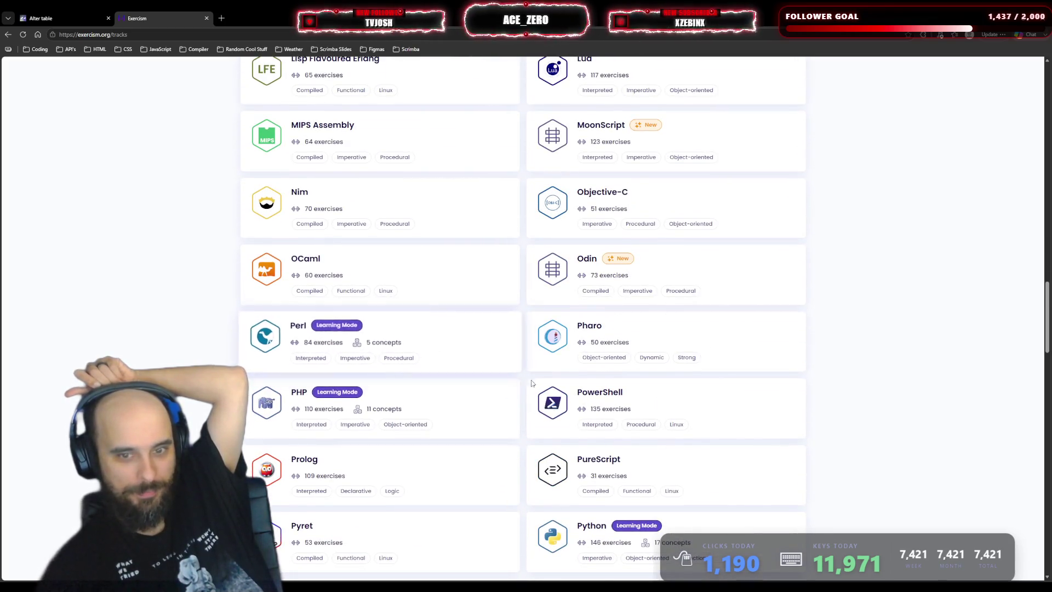
scroll(592, 360, "down", 2)
scroll(636, 369, "down", 3)
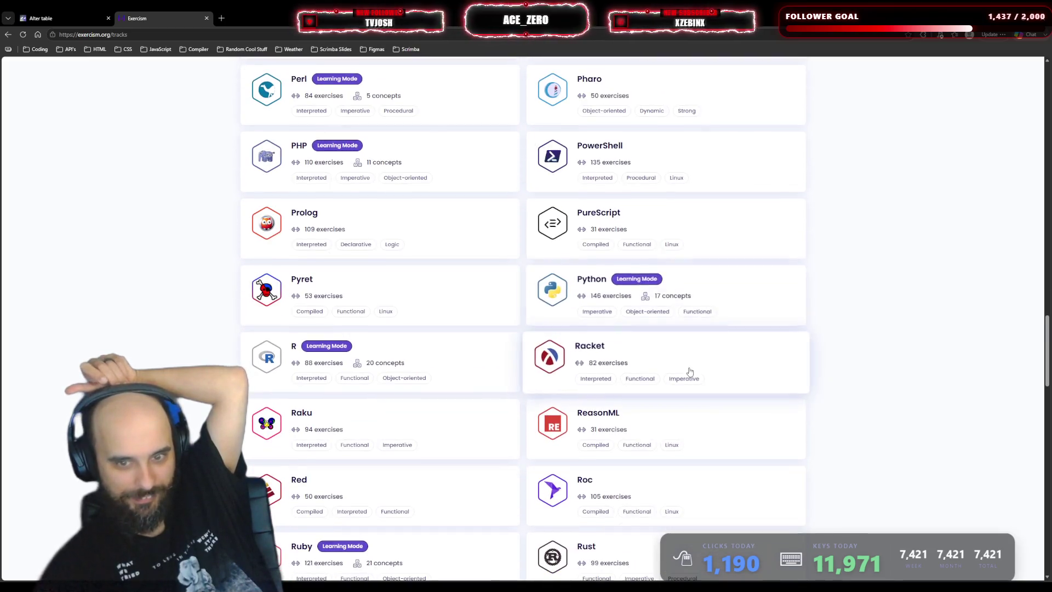
scroll(748, 357, "down", 6)
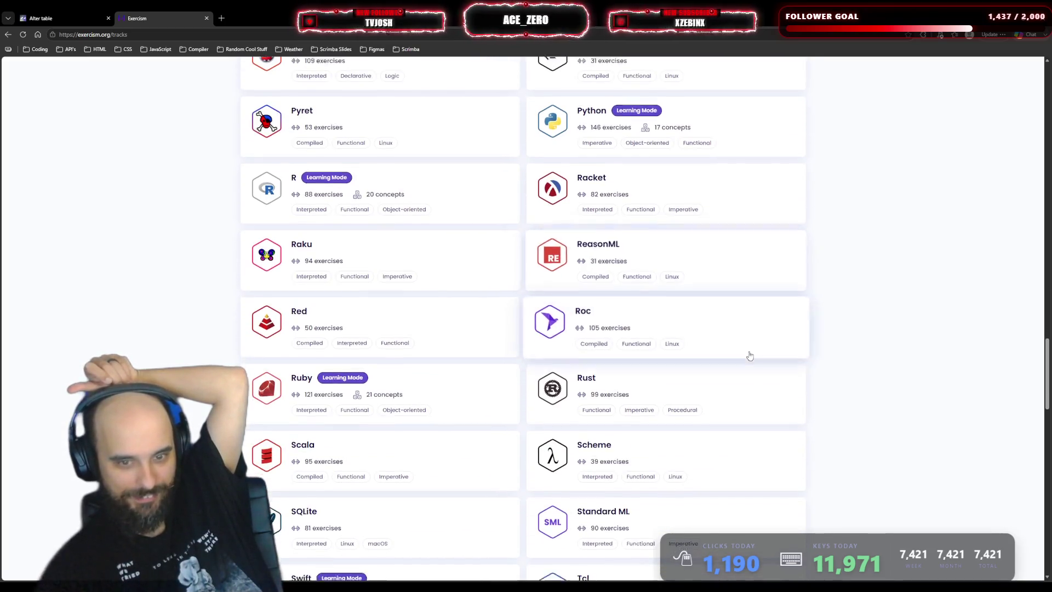
scroll(749, 357, "down", 6)
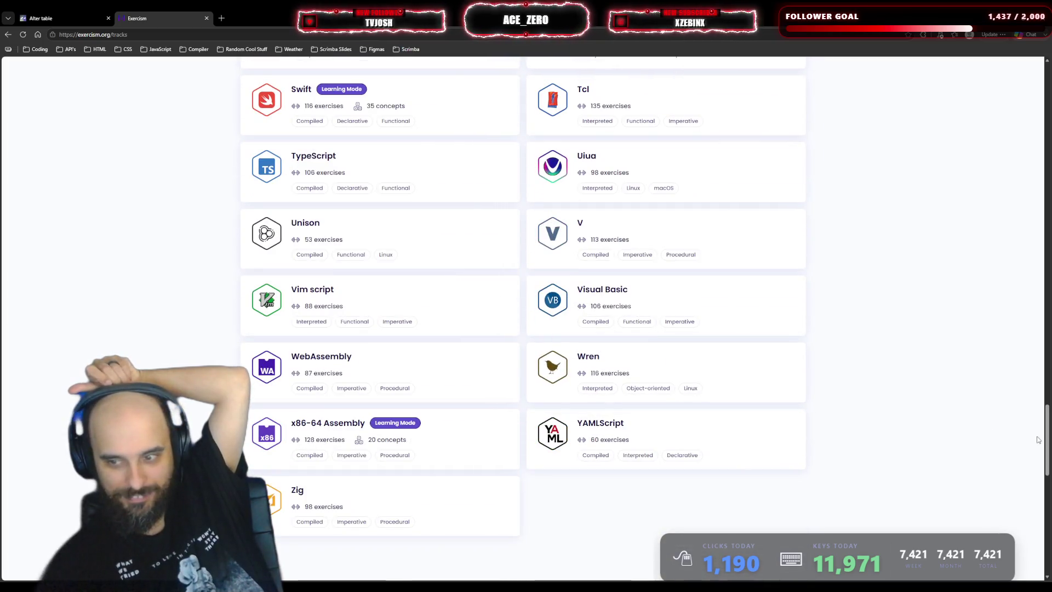
scroll(951, 83, "up", 20)
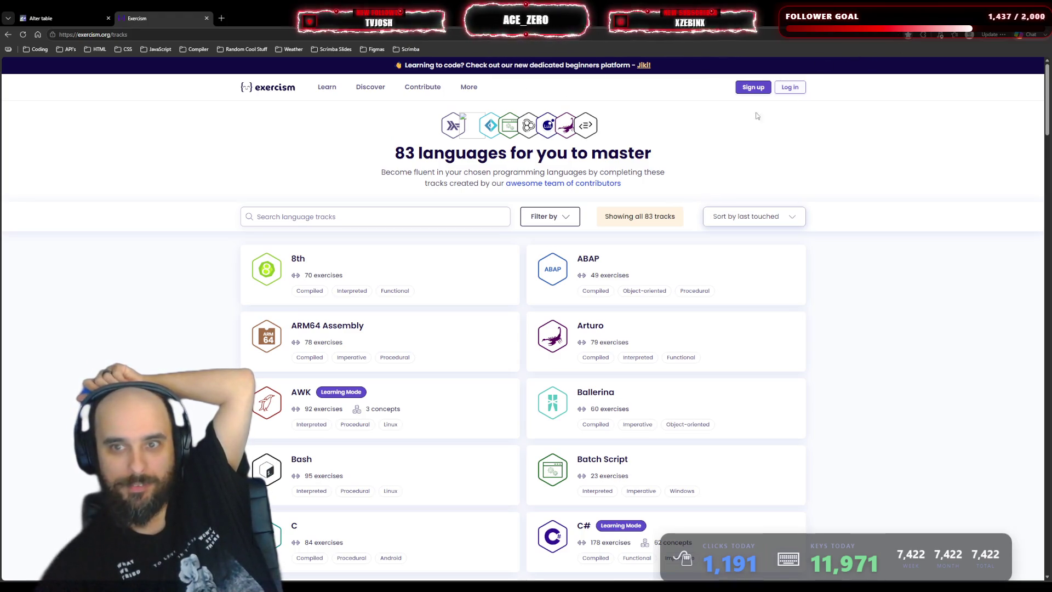
left_click(862, 137)
left_click_drag(183, 13, 45, 22)
left_click(108, 18)
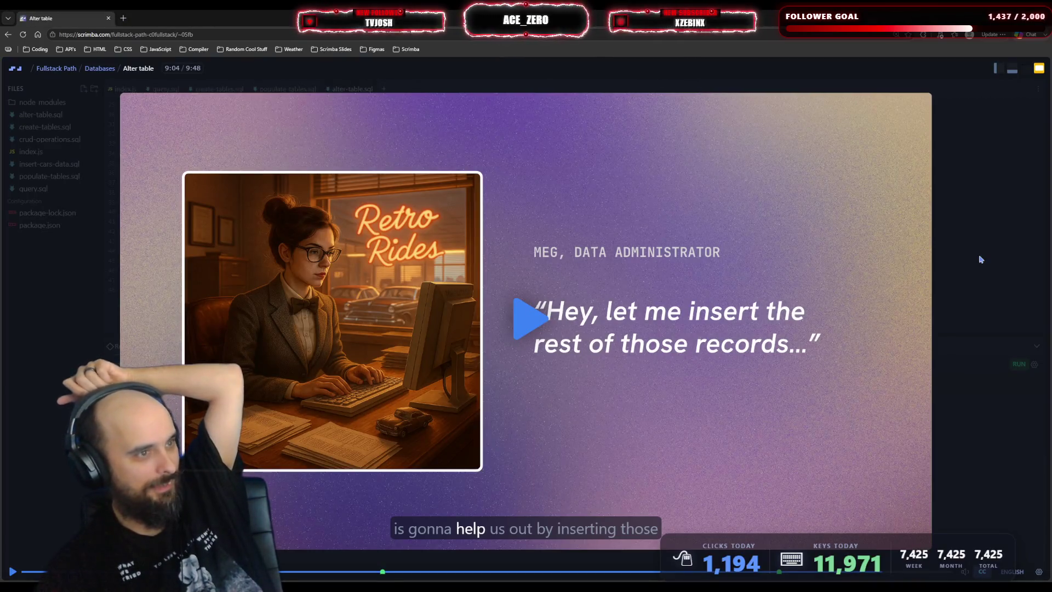
- Close the Exercism tab to get back to the Alter table lesson, paused at 9:04
left_click(981, 259)
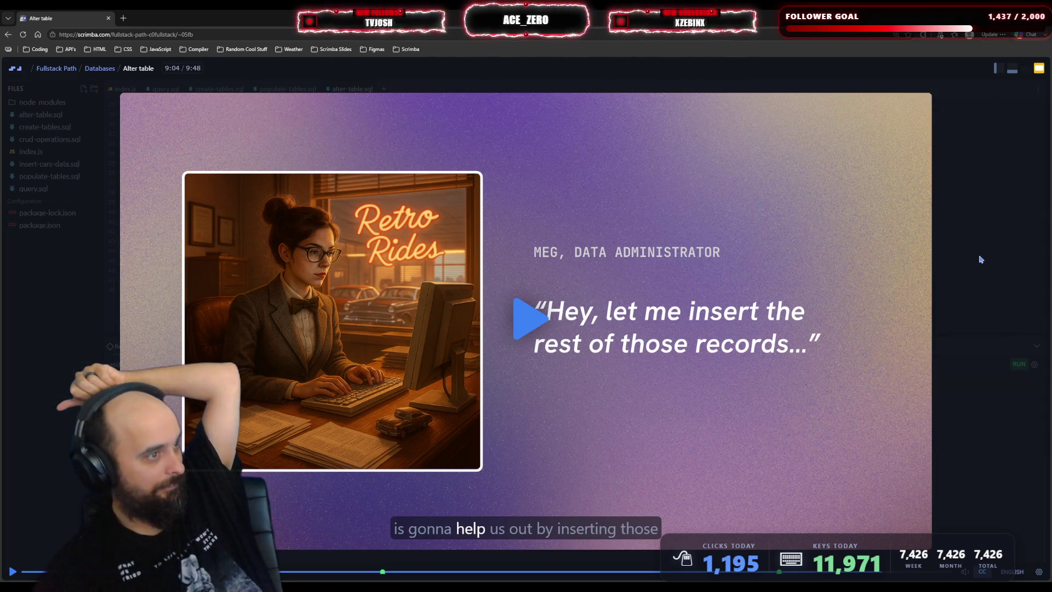
left_click(981, 259)
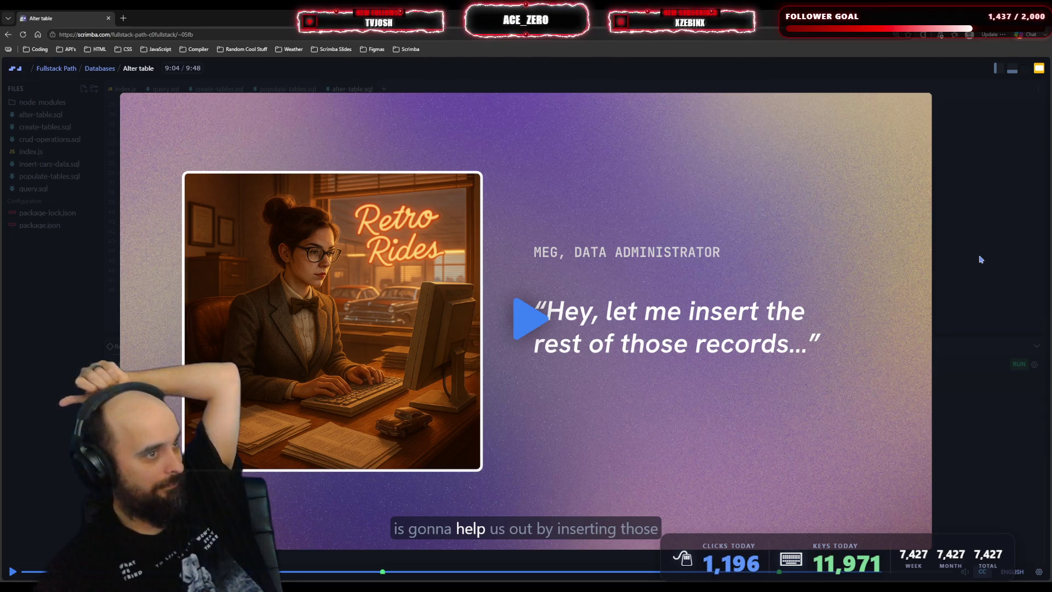
left_click(981, 260)
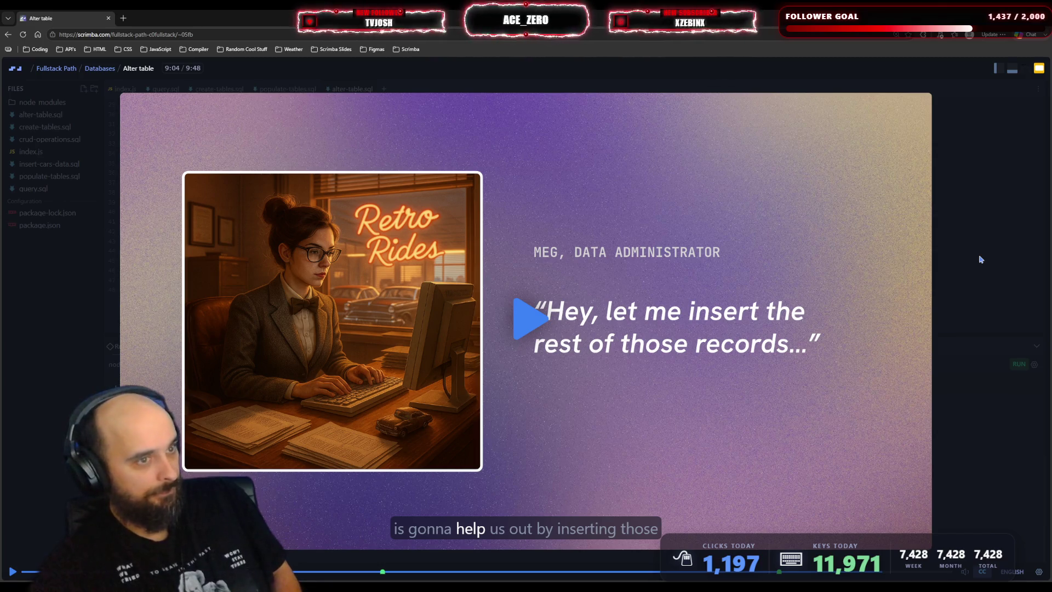
left_click(981, 259)
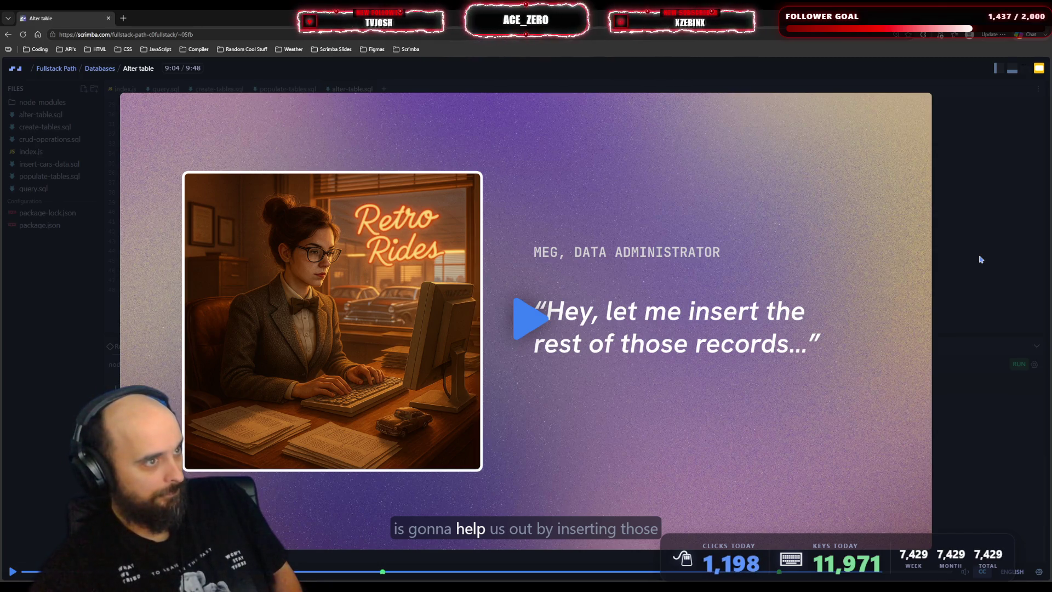
left_click(981, 259)
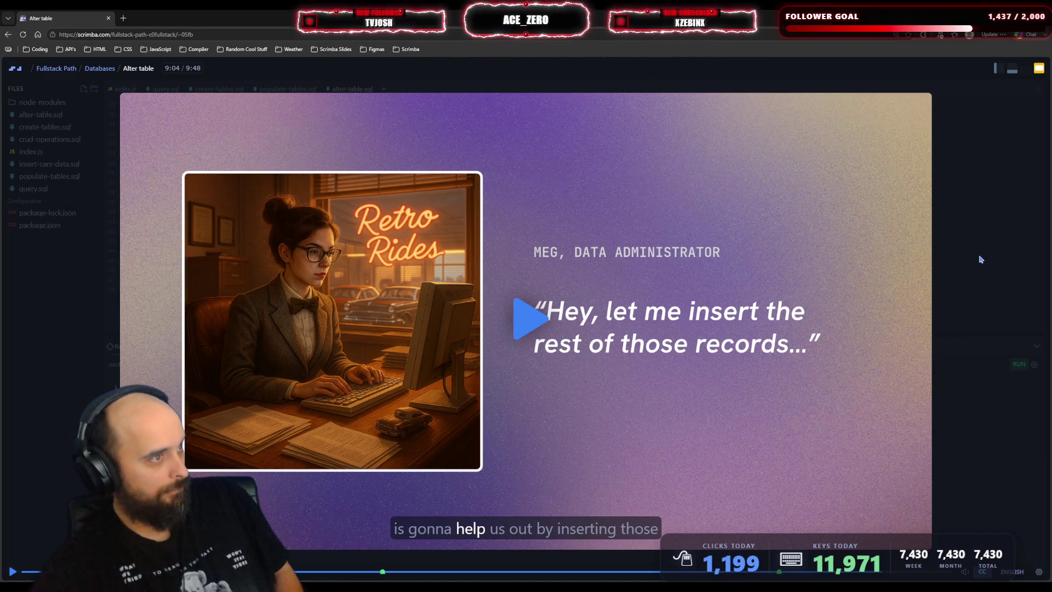
left_click(981, 259)
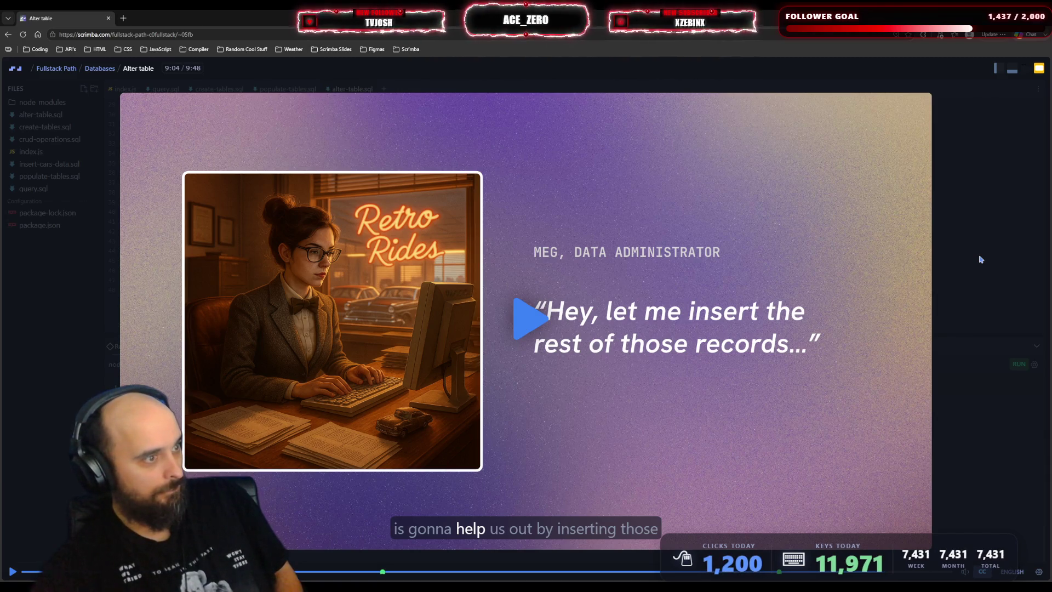
left_click(980, 260)
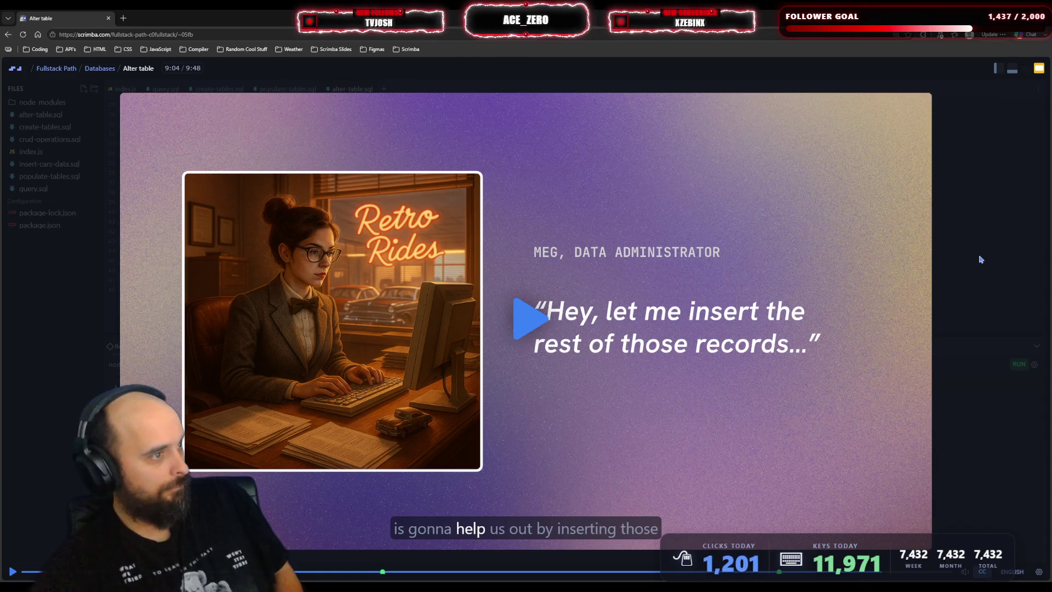
left_click(981, 259)
left_click(981, 260)
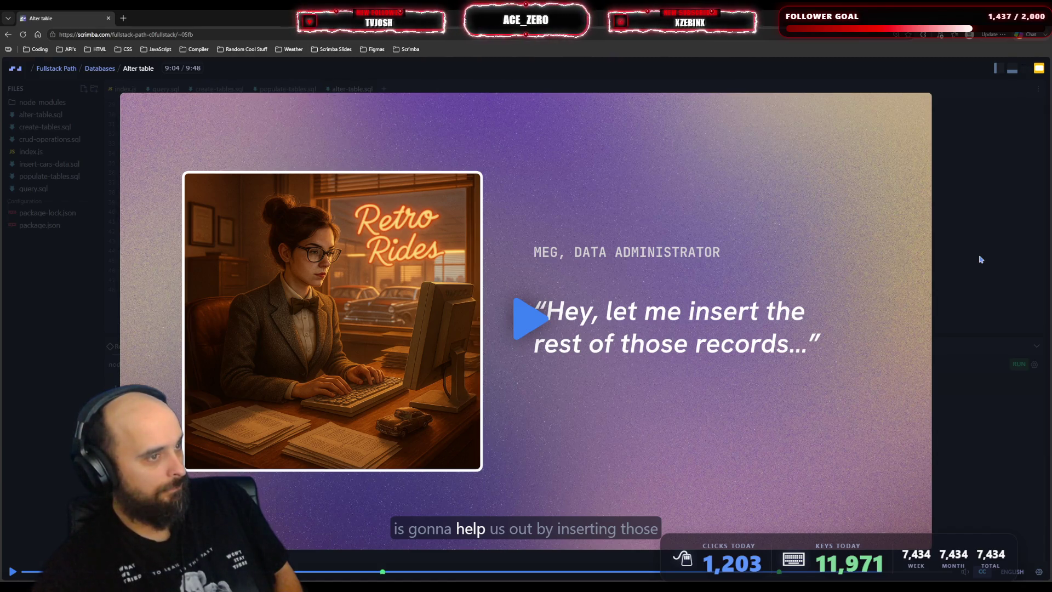
left_click(981, 259)
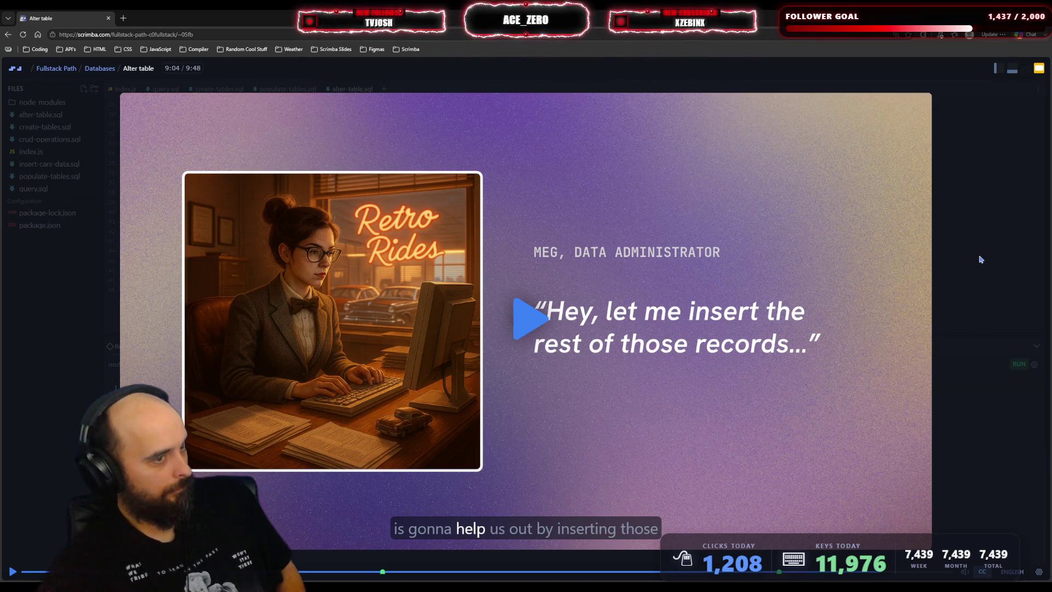
left_click(981, 259)
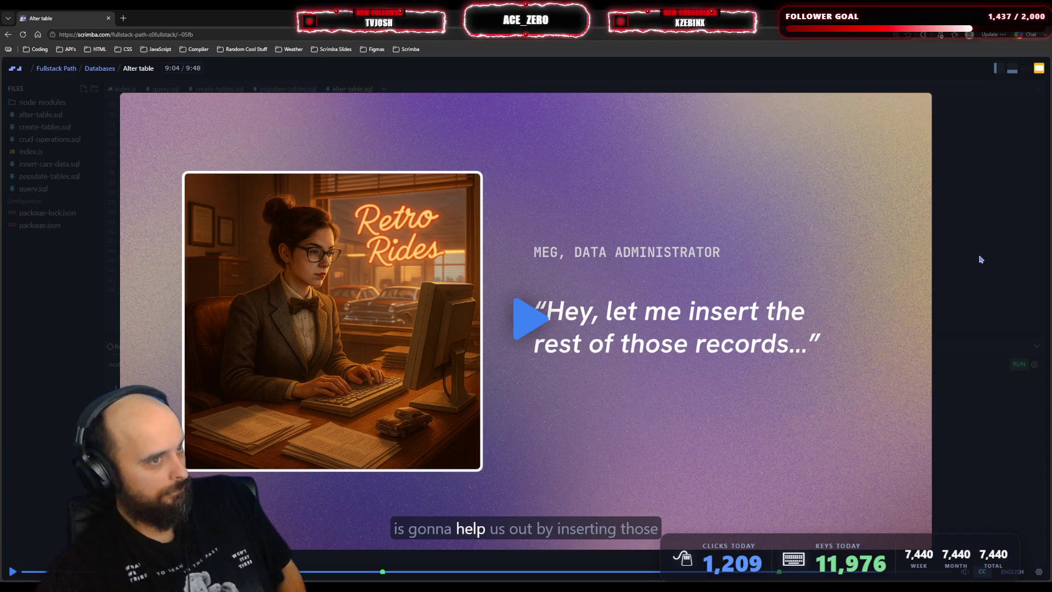
left_click(981, 259)
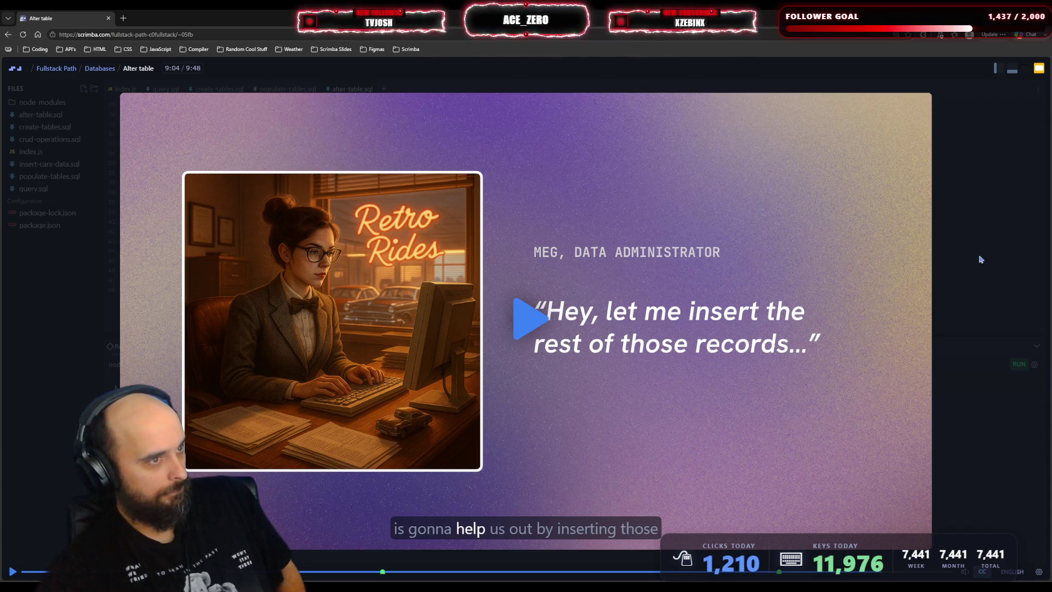
left_click(981, 260)
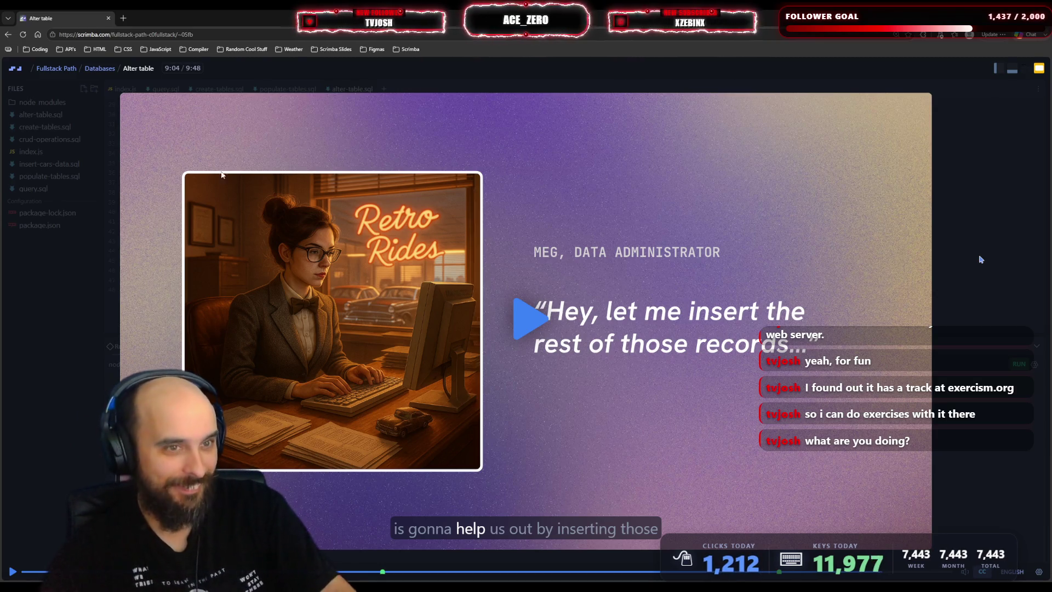
- Load the pasted Exercism JavaScript track URL in a new tab and skim the page
left_click(123, 18)
type("https://exercism.org/tracks/javascript")
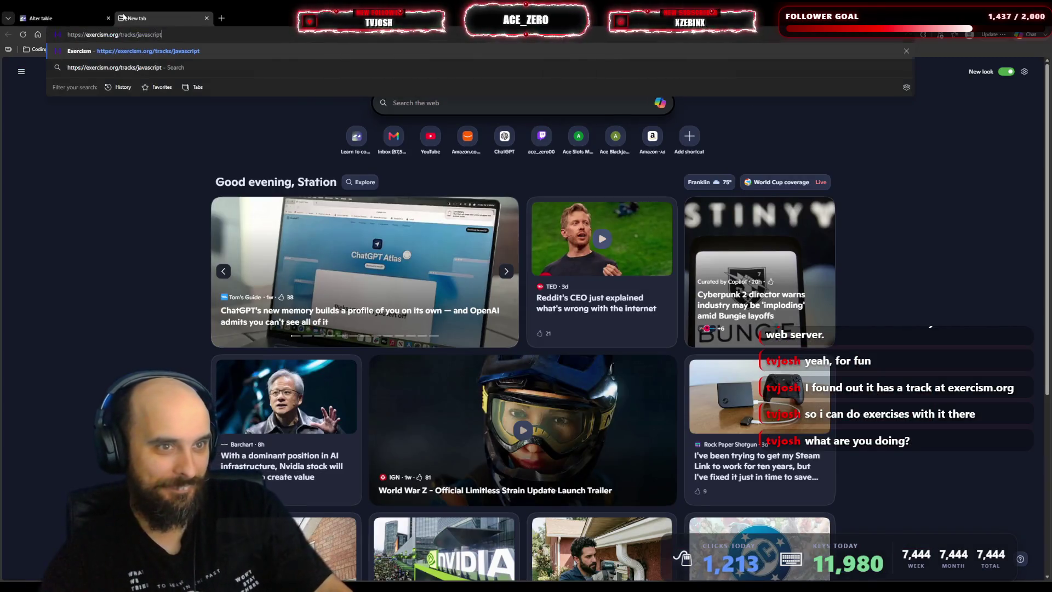
key("Return")
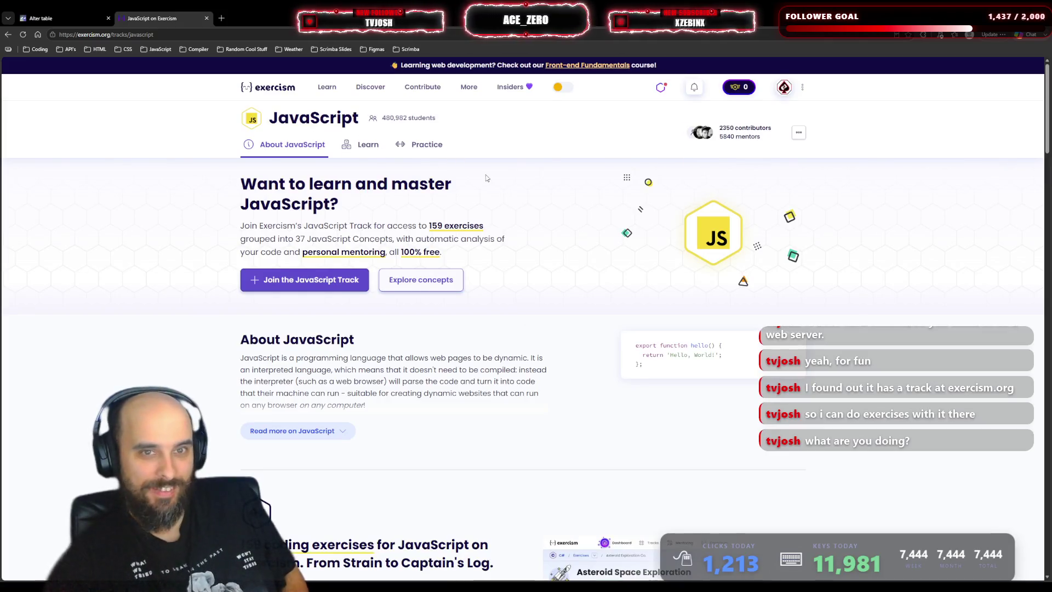
scroll(513, 179, "down", 5)
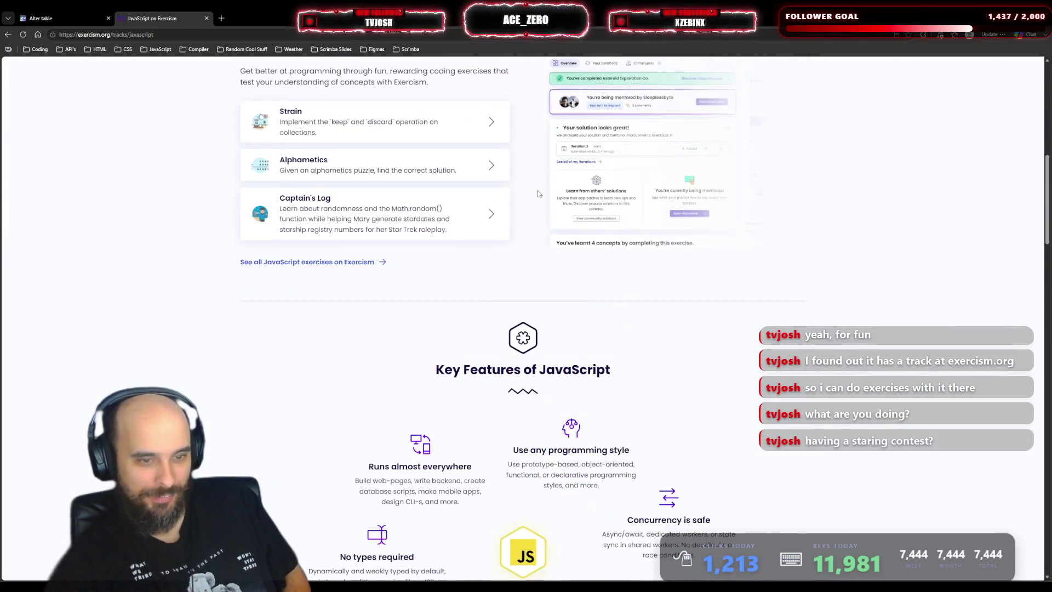
scroll(542, 195, "up", 5)
scroll(541, 194, "down", 3)
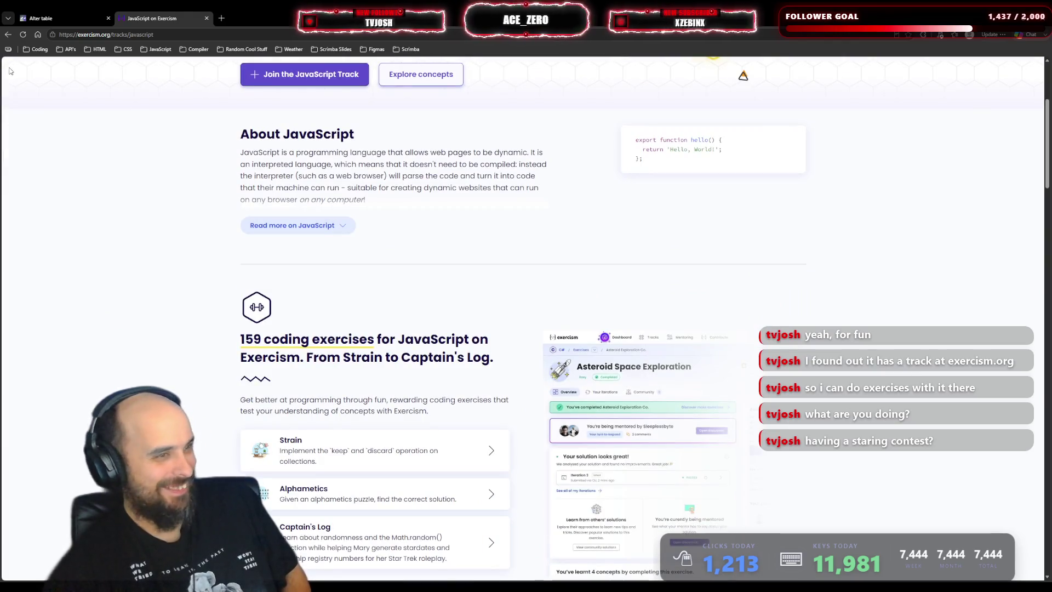
left_click(146, 111)
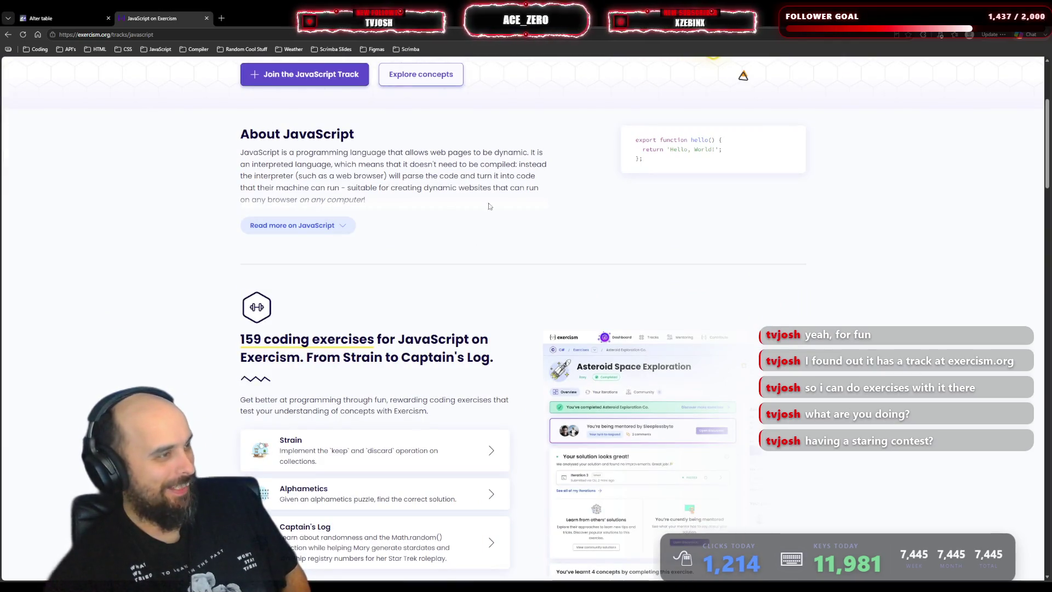
scroll(419, 157, "down", 4)
scroll(419, 158, "up", 8)
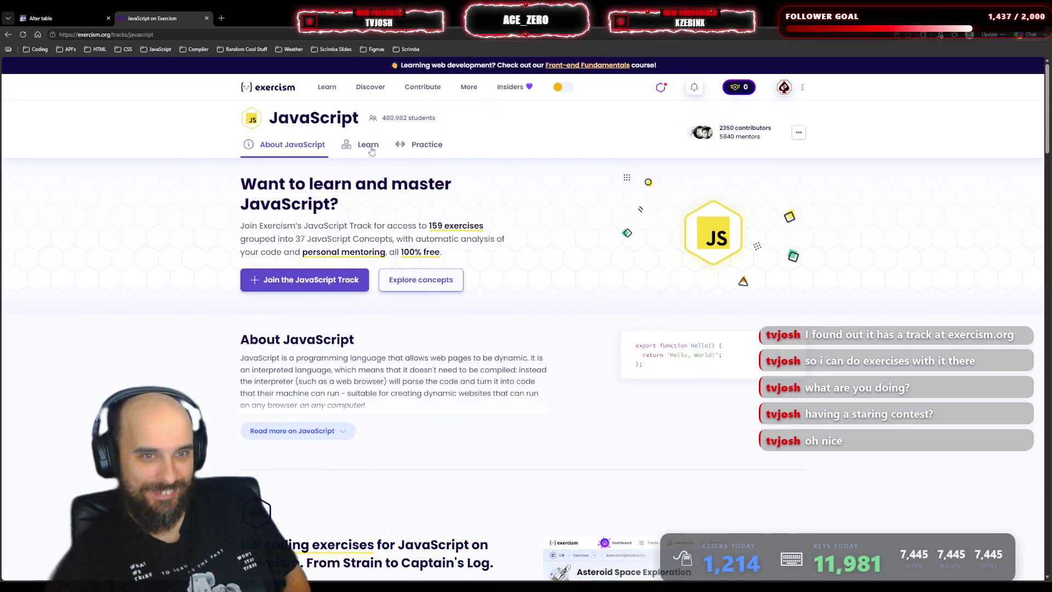
- Browse the JavaScript syllabus concept map, then pick Language Tracks from the Learn menu
left_click(377, 145)
scroll(617, 285, "down", 2)
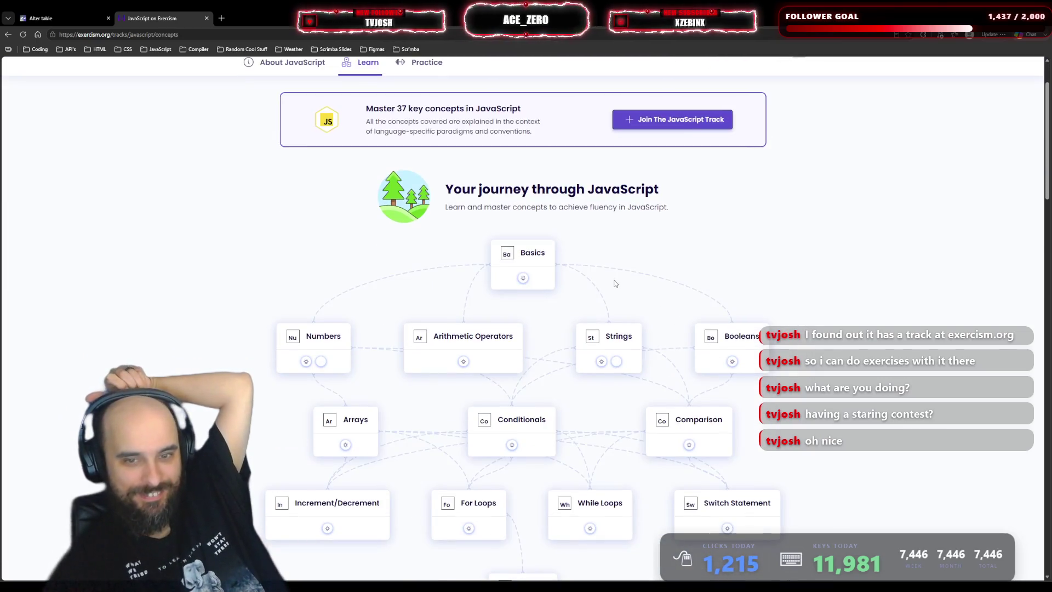
scroll(651, 282, "down", 8)
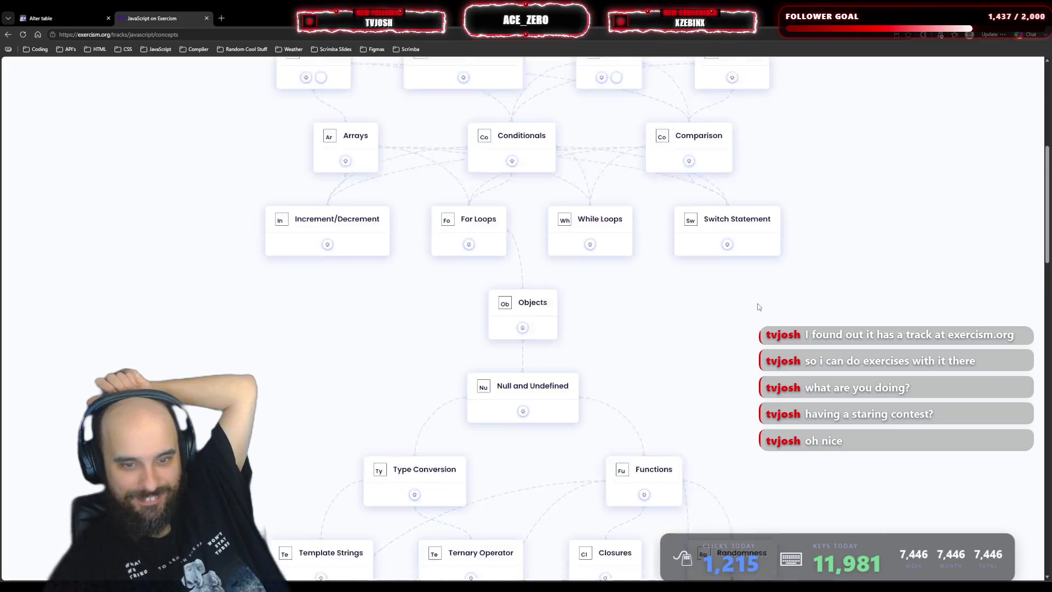
scroll(758, 307, "down", 5)
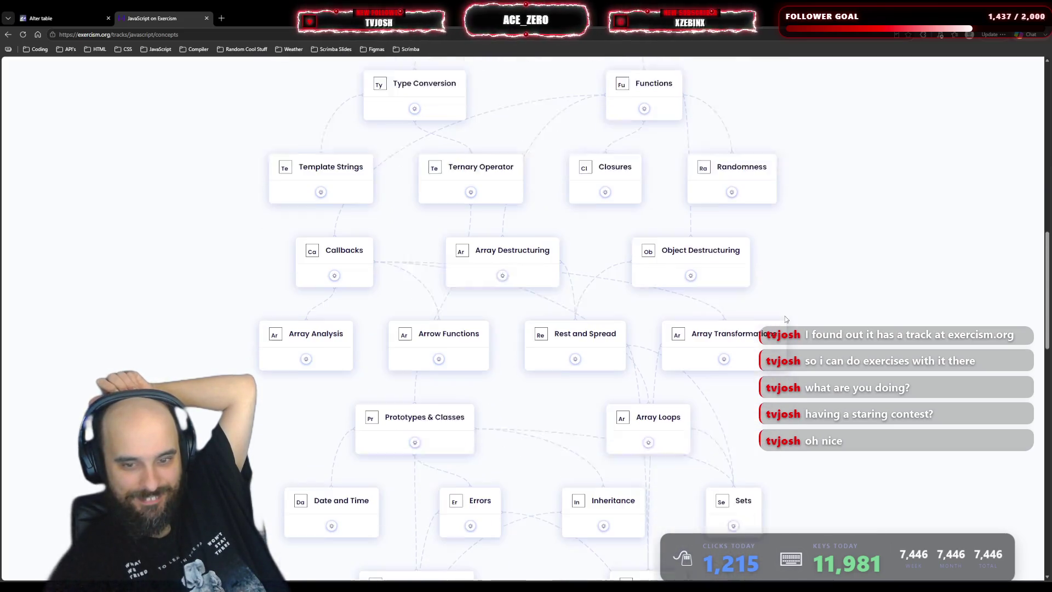
scroll(786, 320, "down", 6)
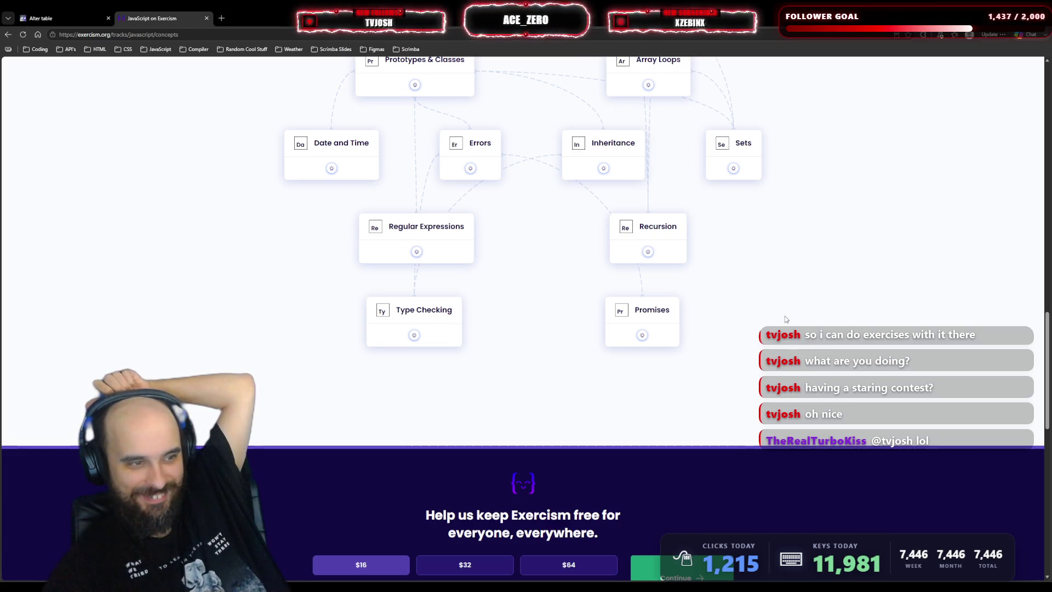
scroll(786, 320, "up", 20)
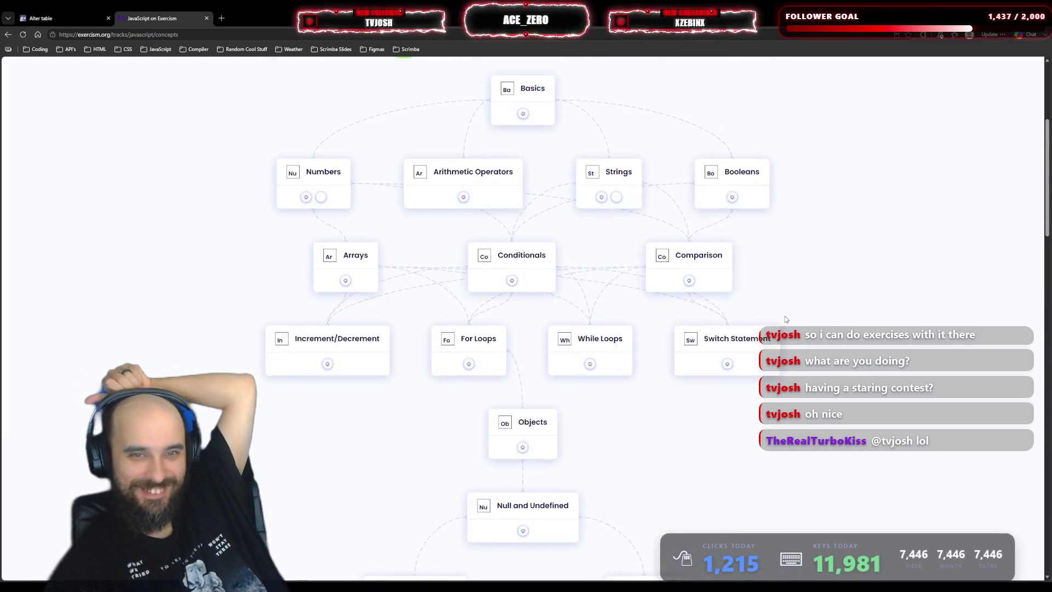
scroll(786, 320, "up", 1)
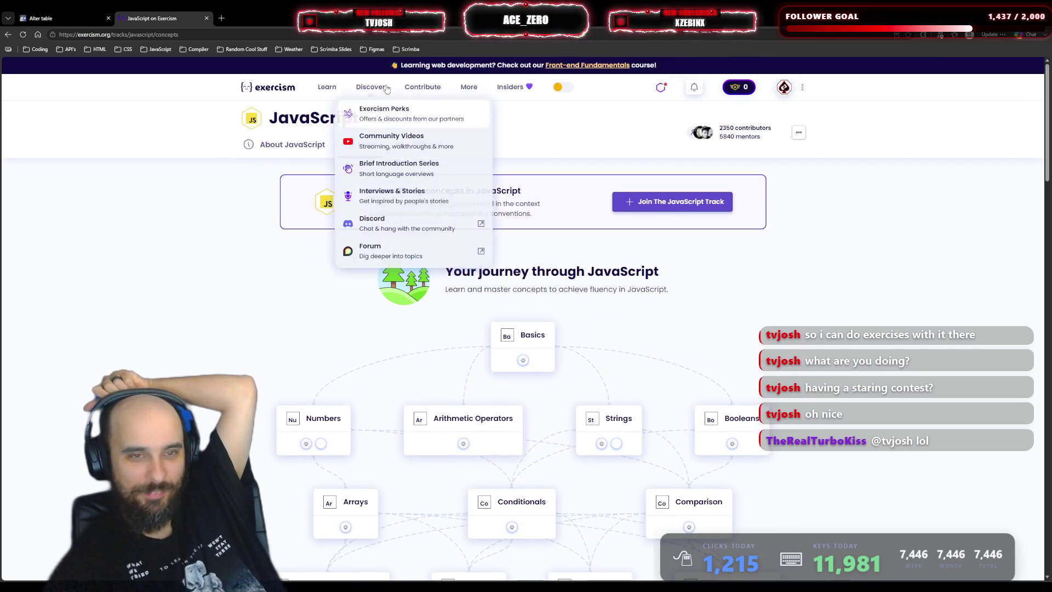
mouse_move(325, 91)
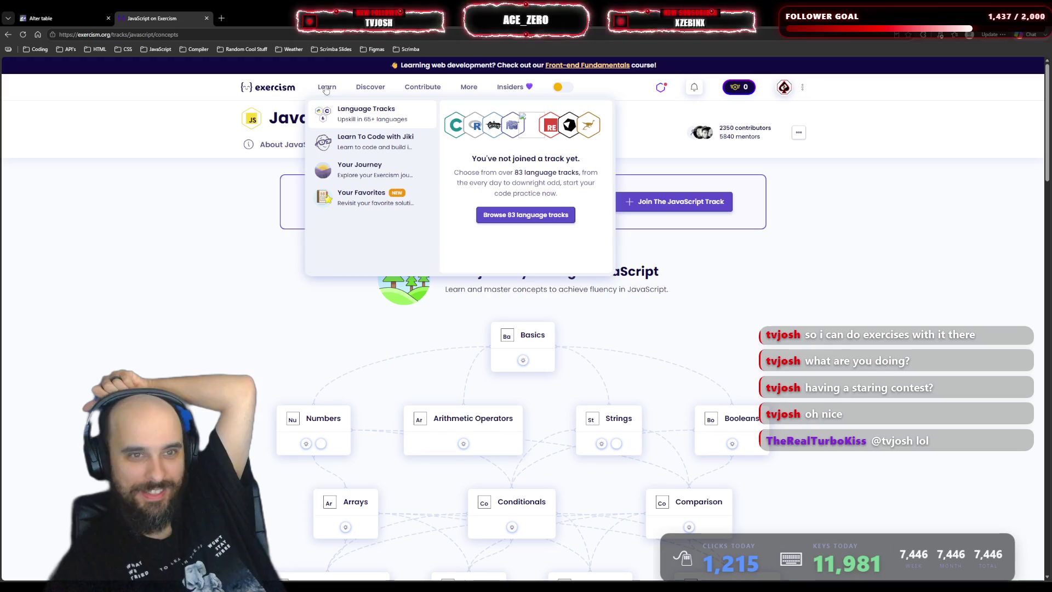
left_click(354, 112)
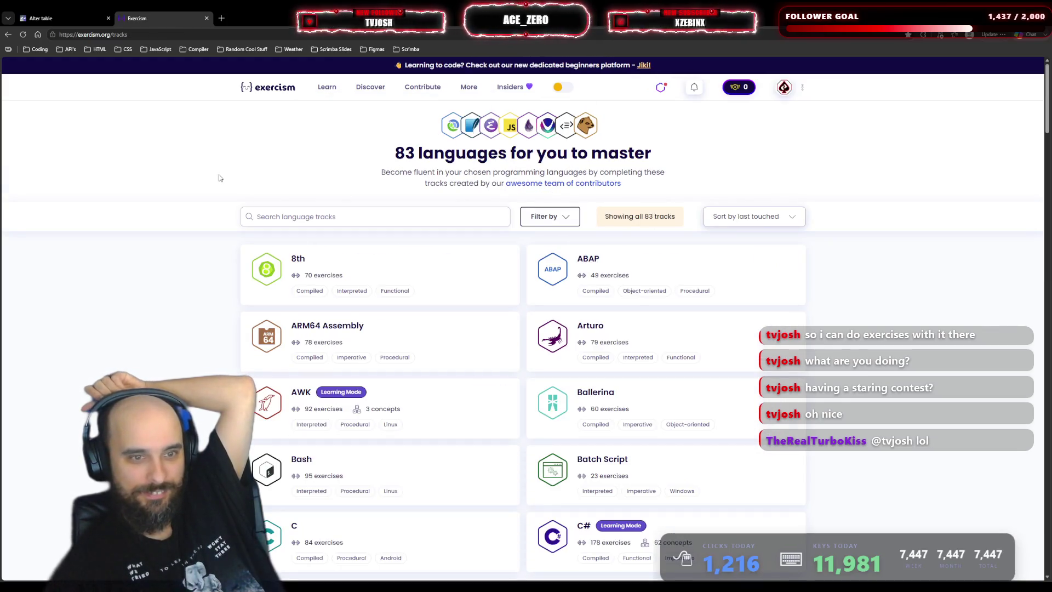
- Open the ARM64 Assembly track and expand its full description
scroll(219, 170, "down", 2)
scroll(218, 170, "down", 3)
scroll(218, 169, "up", 4)
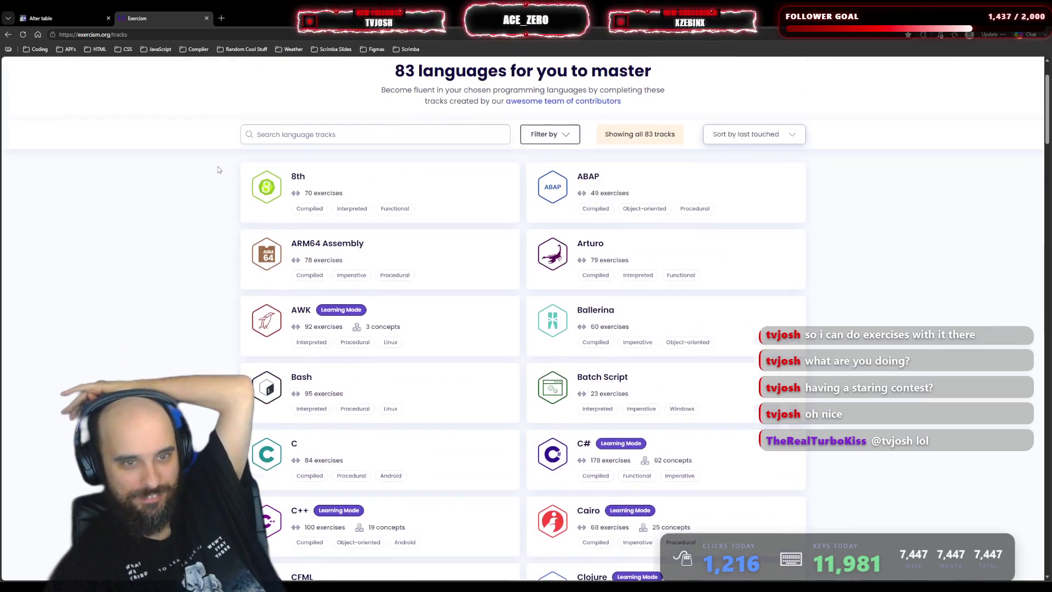
left_click(335, 258)
scroll(586, 278, "down", 5)
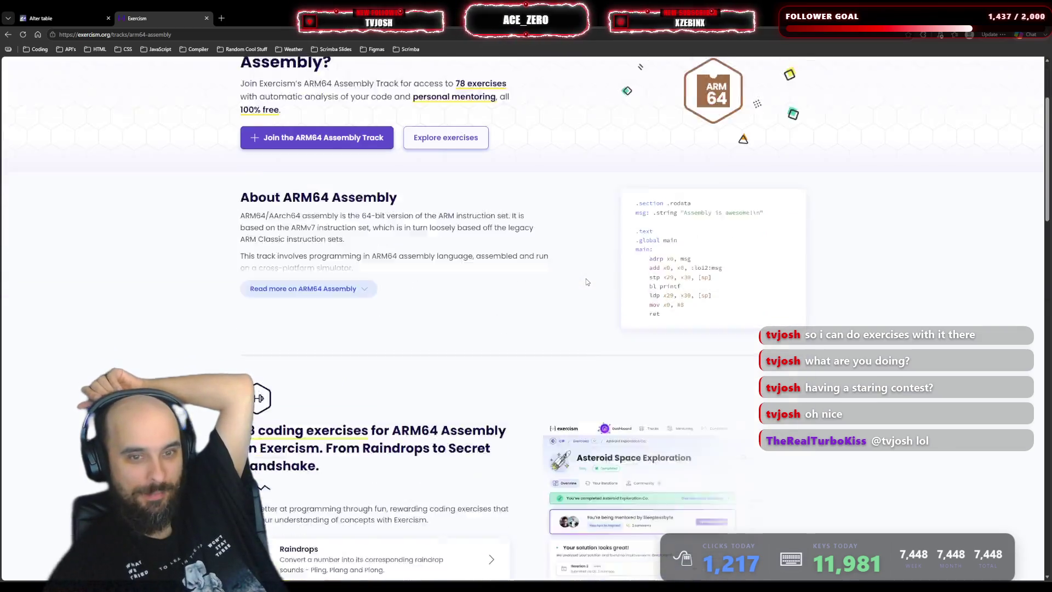
scroll(574, 281, "up", 4)
left_click(343, 314)
scroll(384, 263, "up", 3)
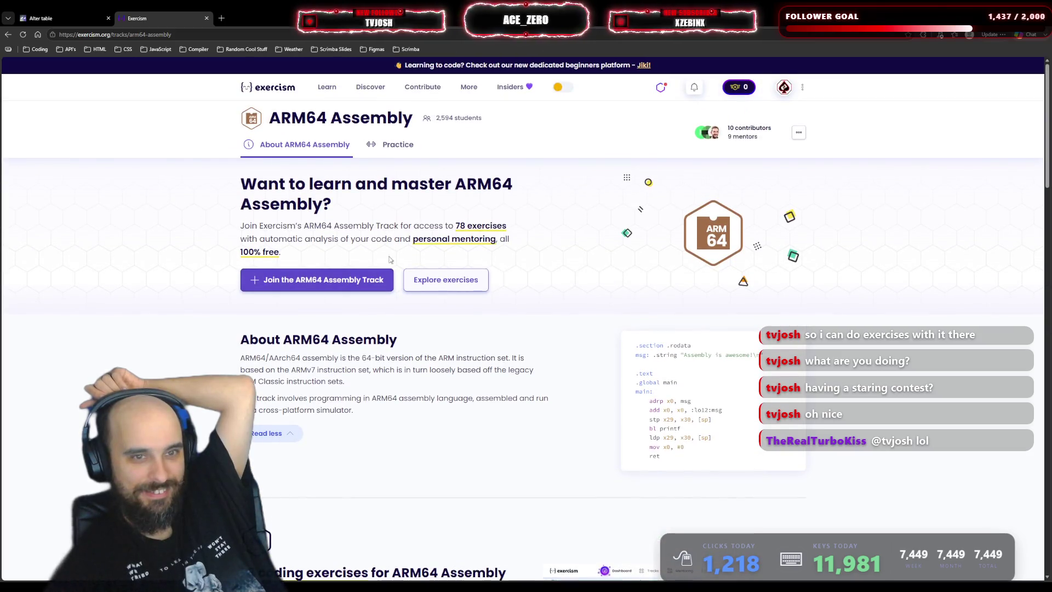
- View the ARM64 Assembly practice exercises, toggling Available and All Exercises filters, then go back
left_click(398, 144)
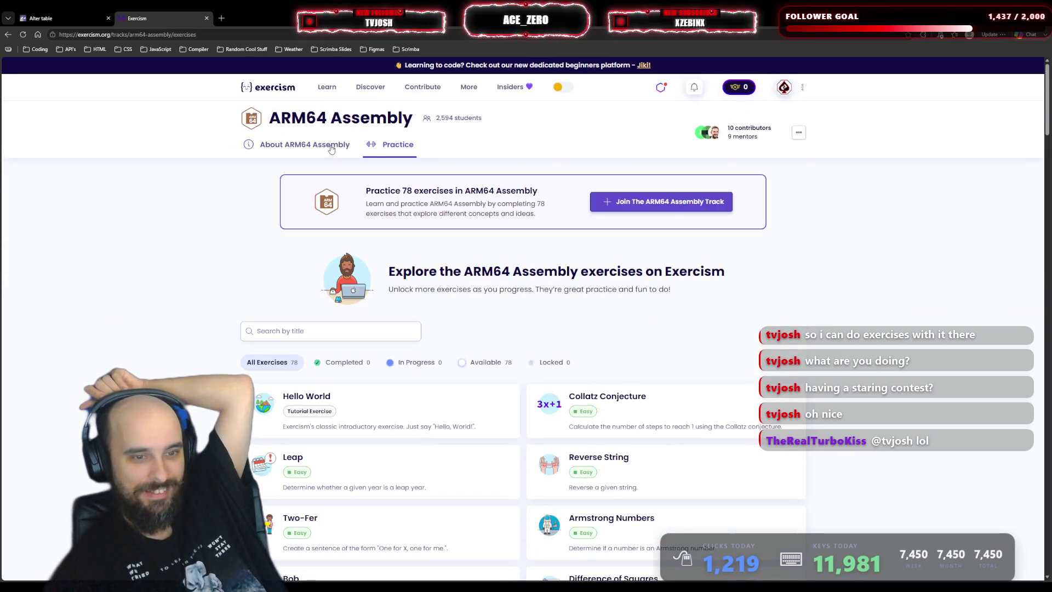
scroll(244, 214, "down", 3)
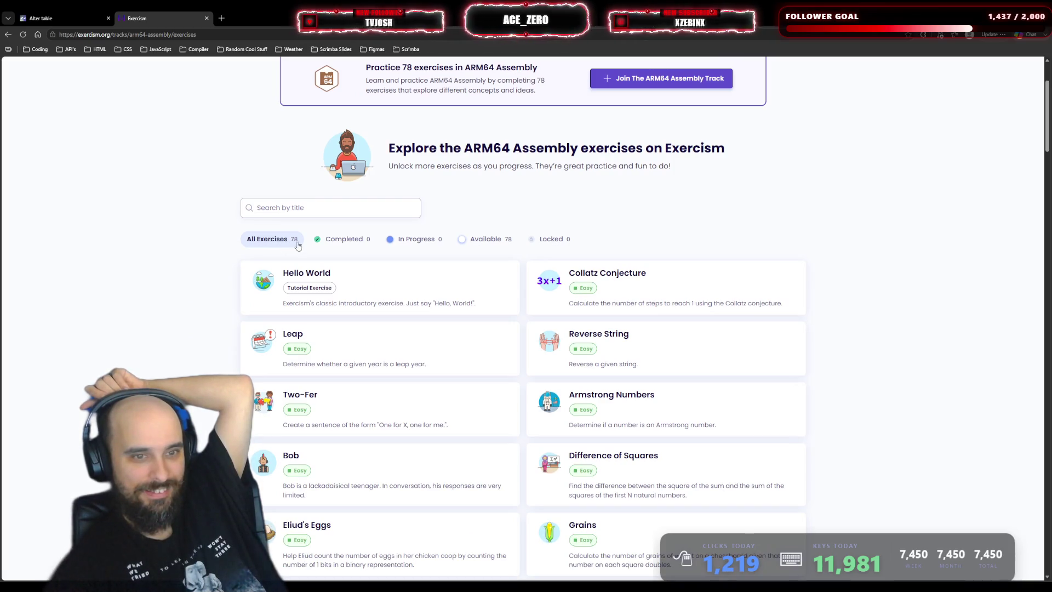
left_click(496, 241)
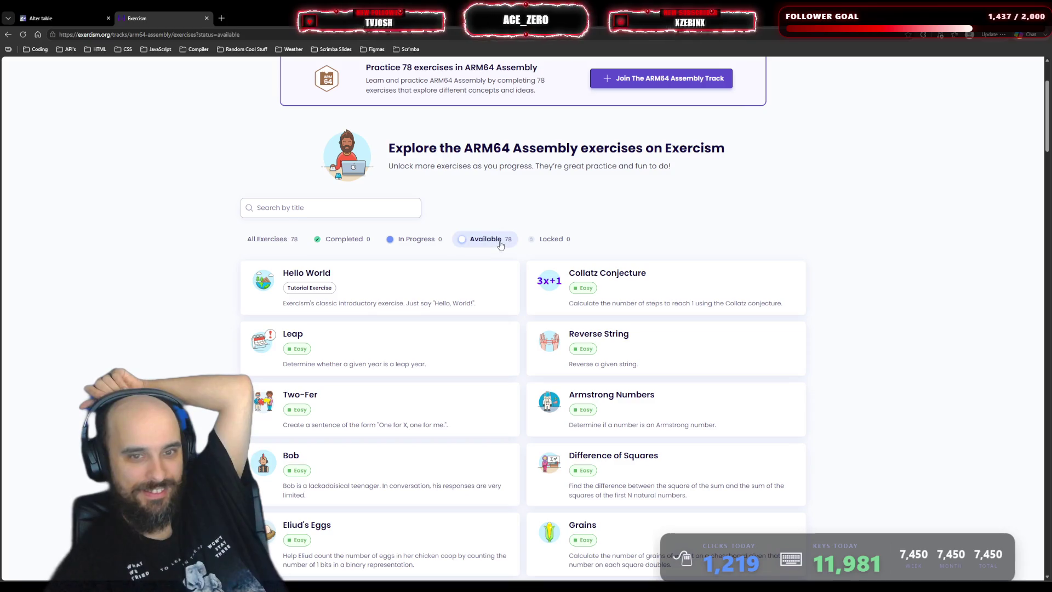
left_click(284, 242)
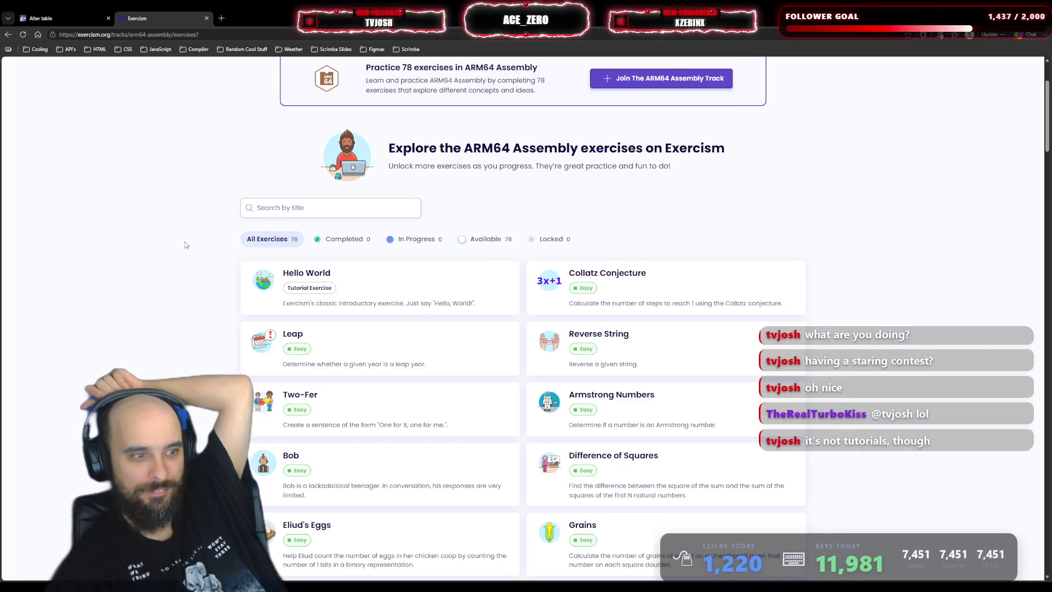
scroll(168, 243, "down", 4)
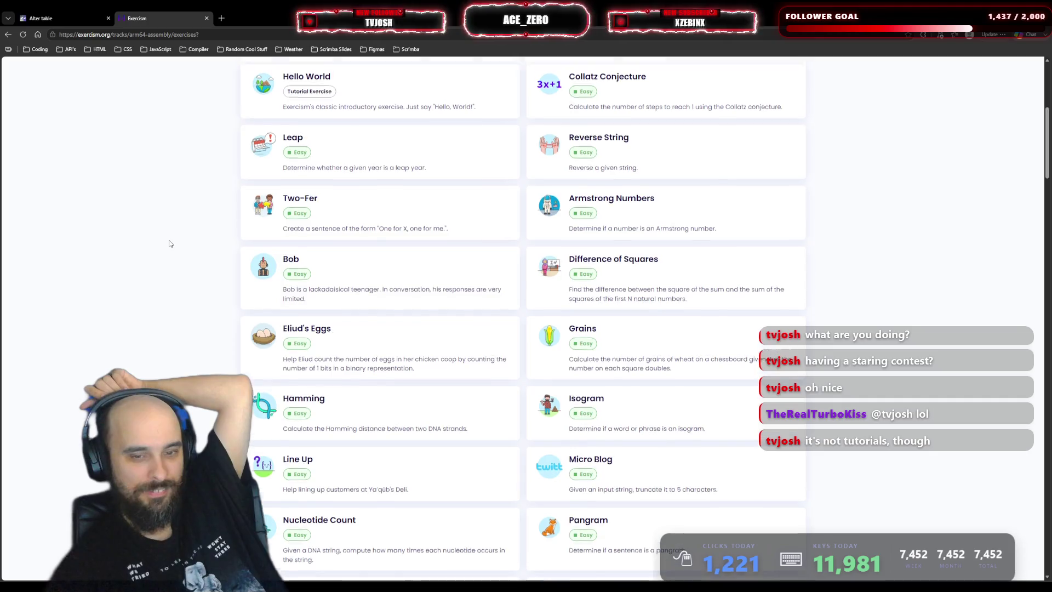
scroll(169, 241, "up", 6)
mouse_move(320, 90)
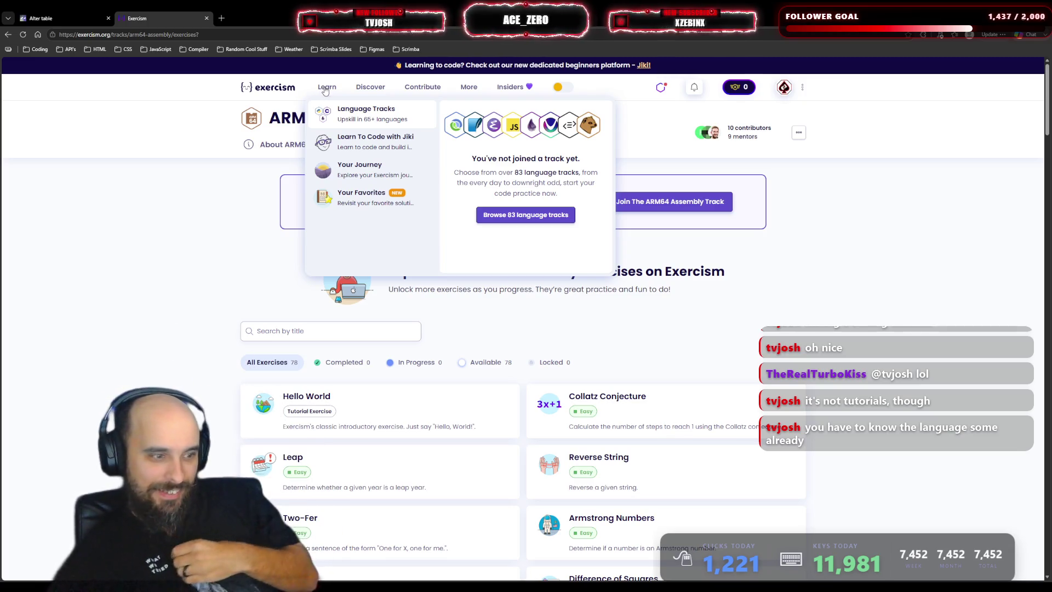
left_click(8, 35)
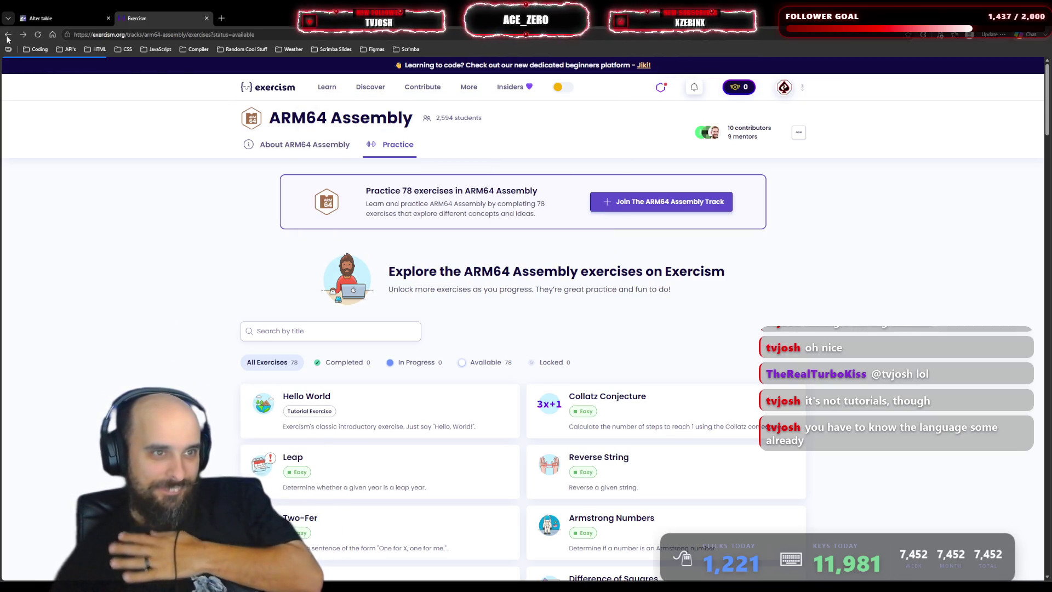
- Go back to the language track list and search the tracks for 'java'
left_click(8, 35)
left_click(8, 35)
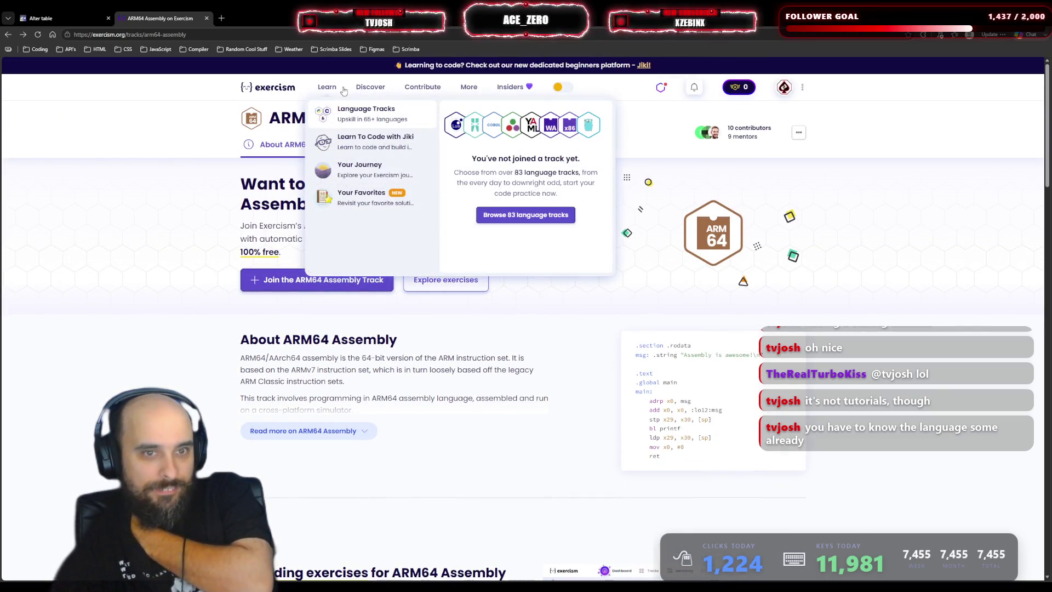
left_click(342, 116)
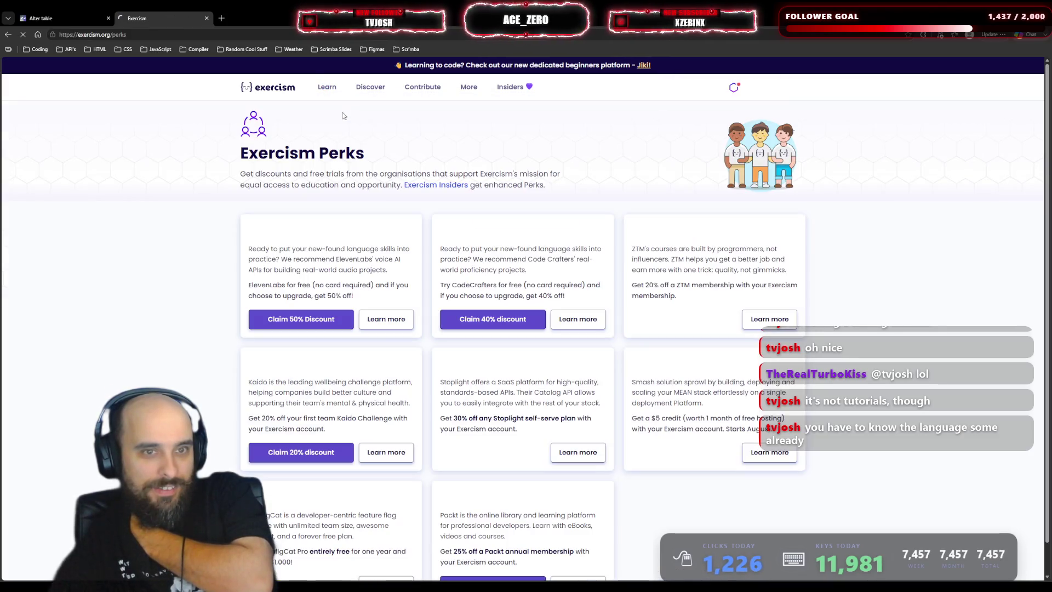
left_click(341, 110)
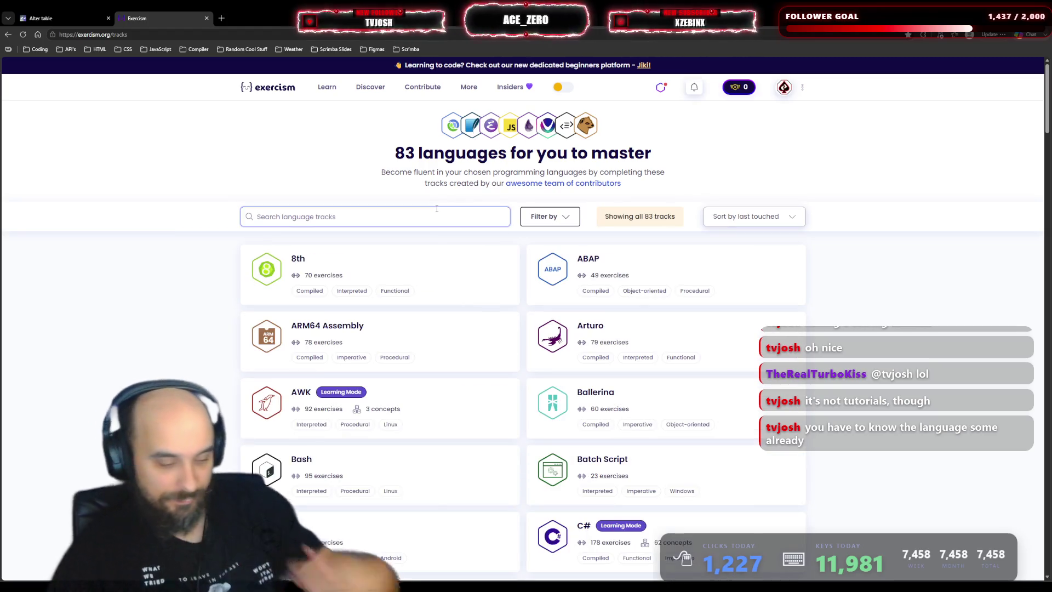
left_click(436, 210)
type("java")
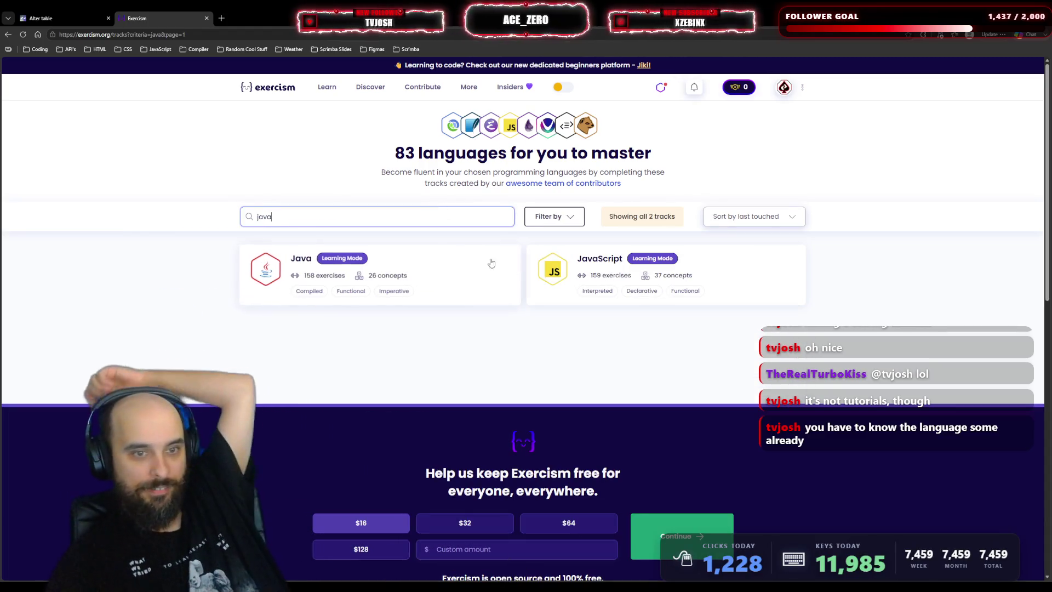
- Open the JavaScript track and show its 37-concept Learn map
left_click(624, 262)
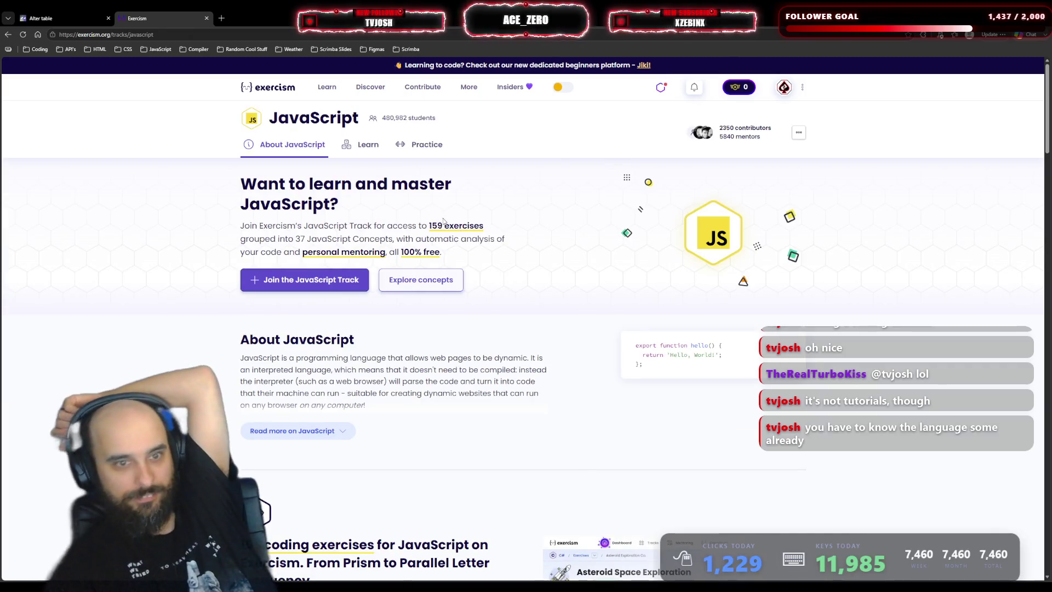
scroll(436, 225, "down", 5)
scroll(428, 231, "up", 5)
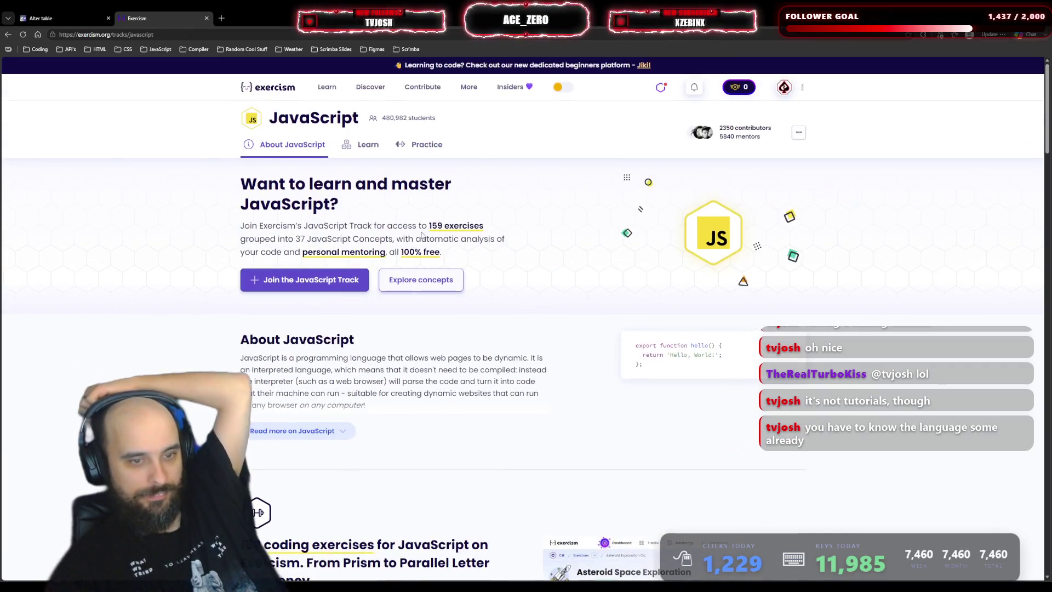
left_click(363, 145)
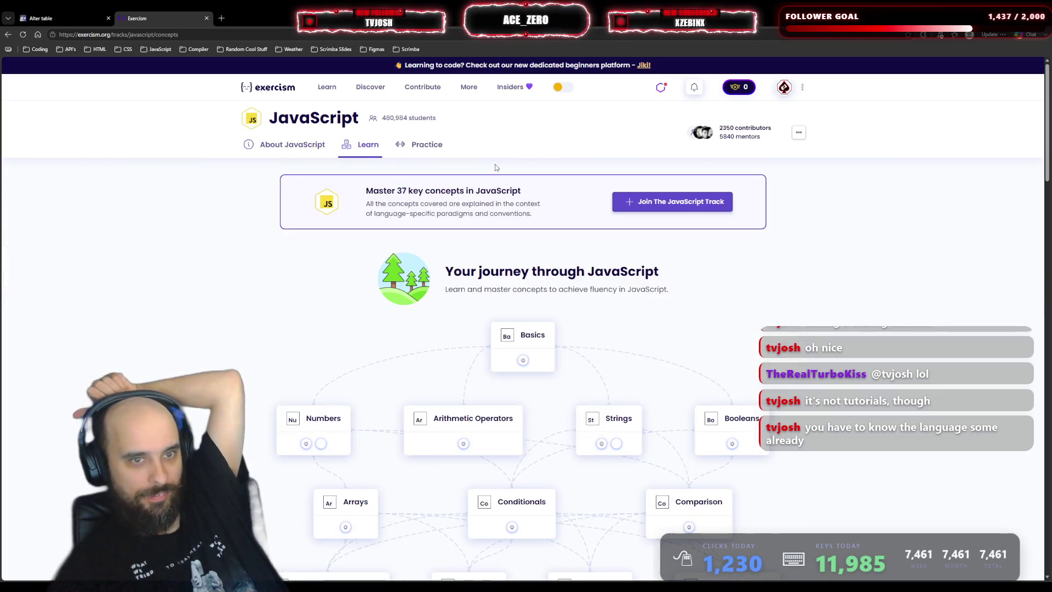
- Scroll the JavaScript concept map and open the Basics concept
scroll(285, 197, "down", 7)
scroll(253, 189, "down", 14)
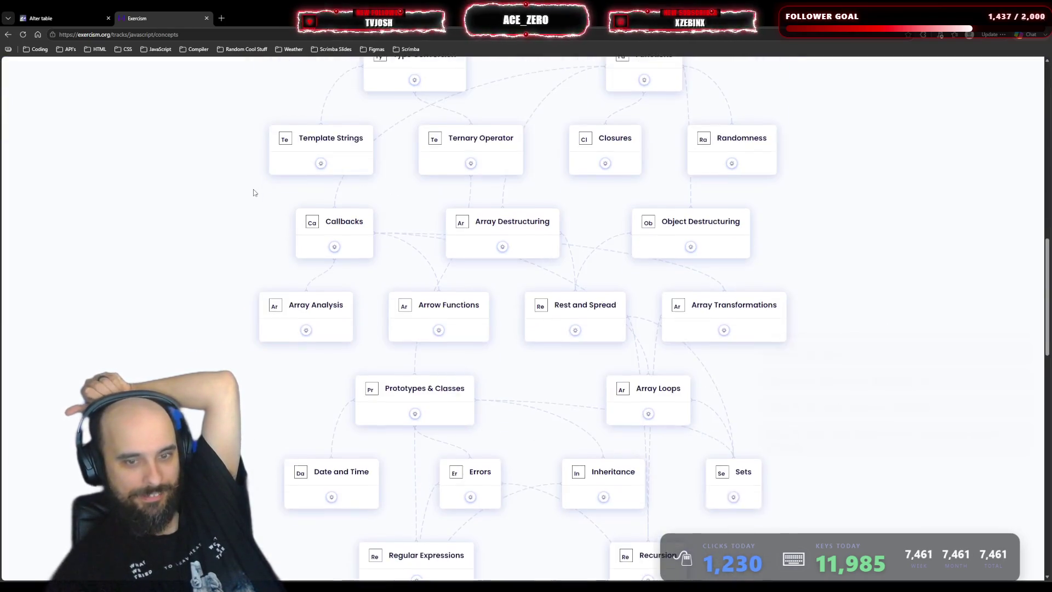
scroll(254, 189, "up", 4)
scroll(253, 189, "up", 10)
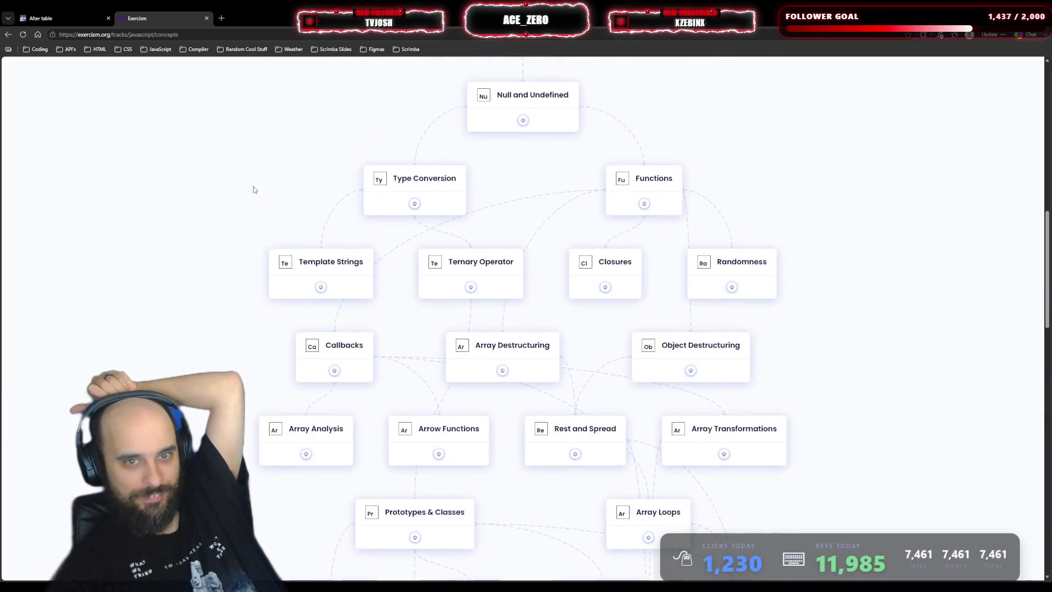
left_click(515, 298)
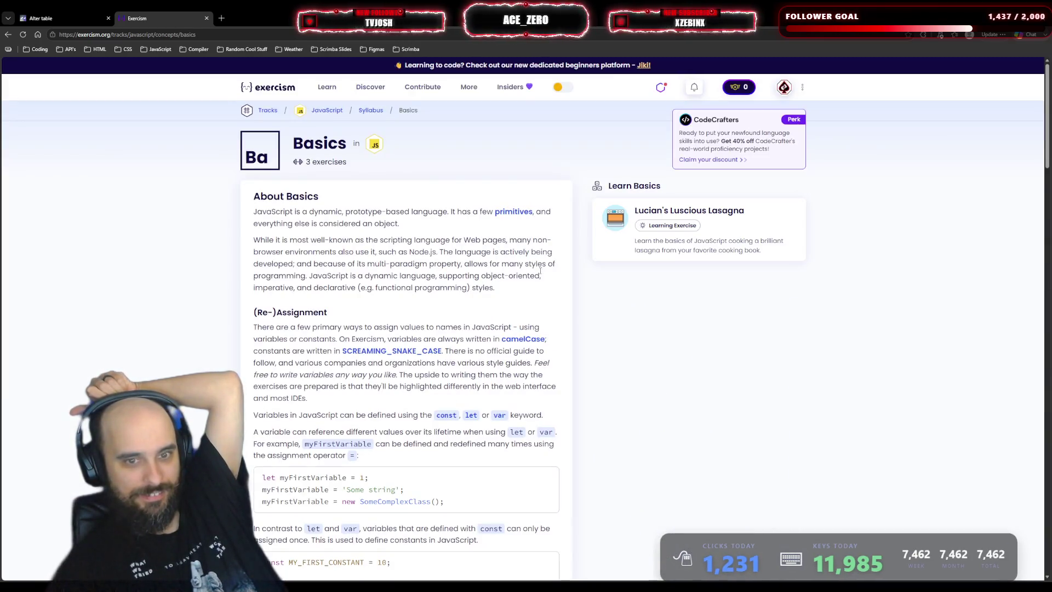
- Read through the Basics concept page, then go to the JavaScript track overview
scroll(519, 293, "down", 10)
scroll(519, 294, "down", 10)
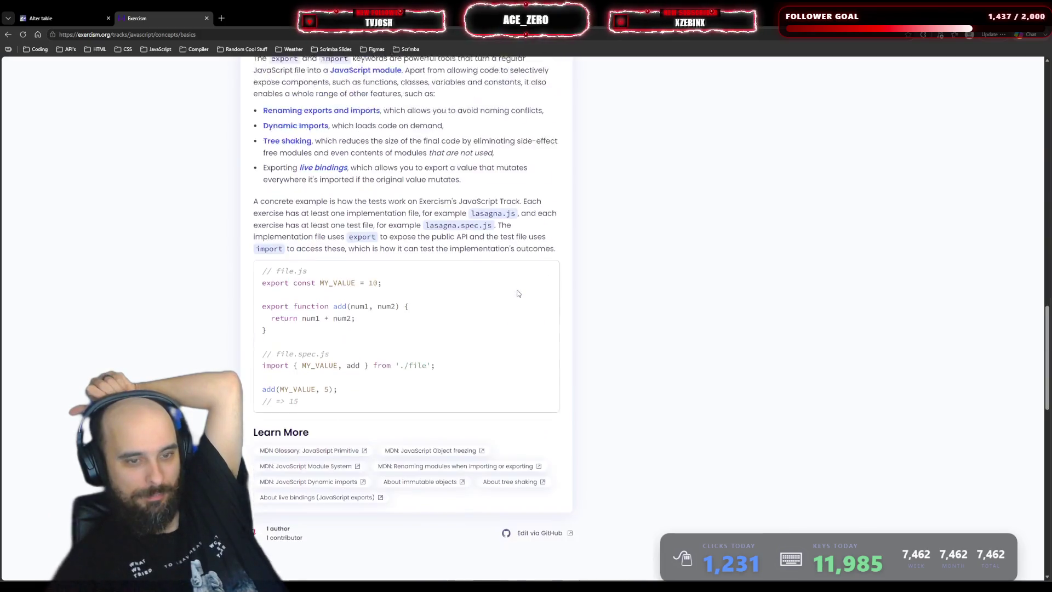
scroll(519, 294, "up", 15)
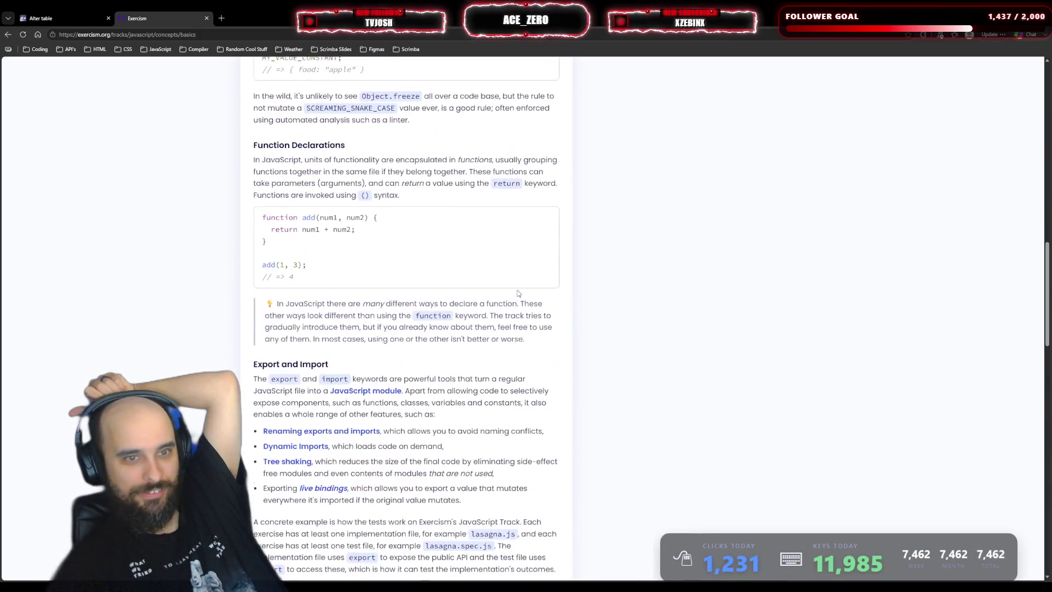
scroll(519, 294, "up", 3)
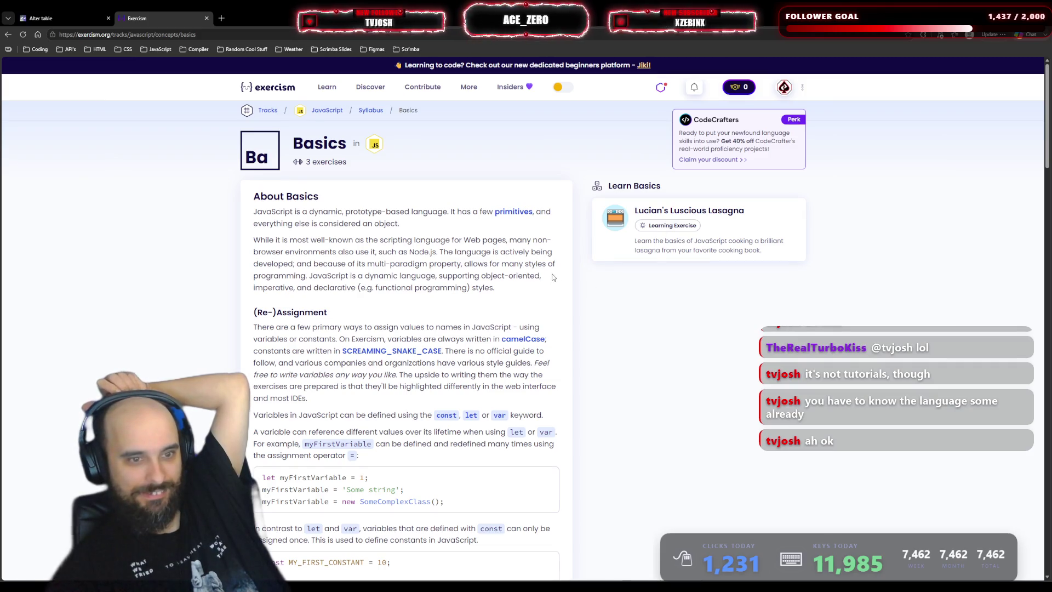
scroll(551, 277, "down", 10)
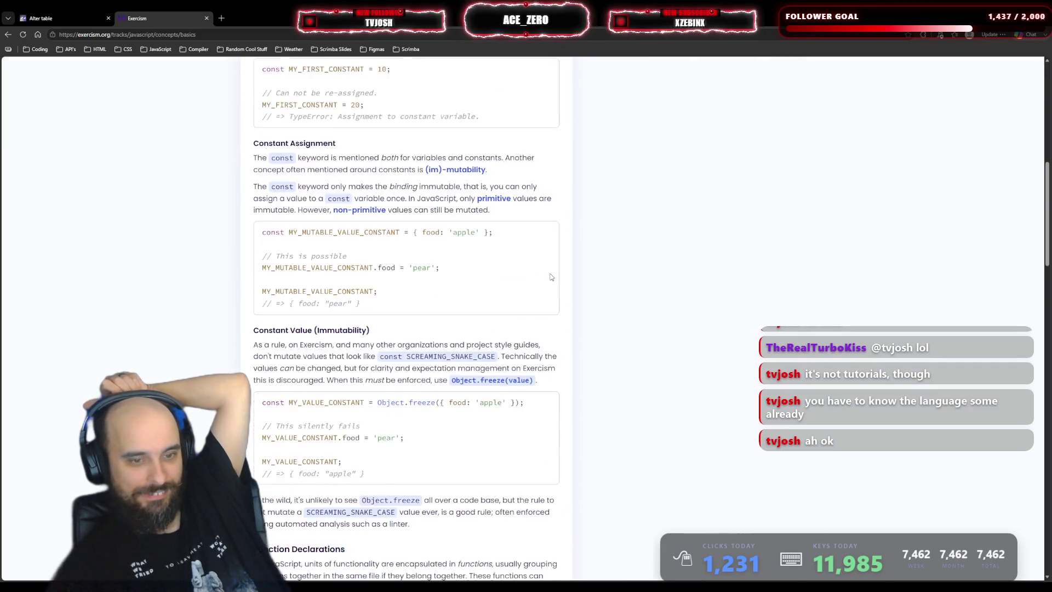
scroll(551, 277, "down", 13)
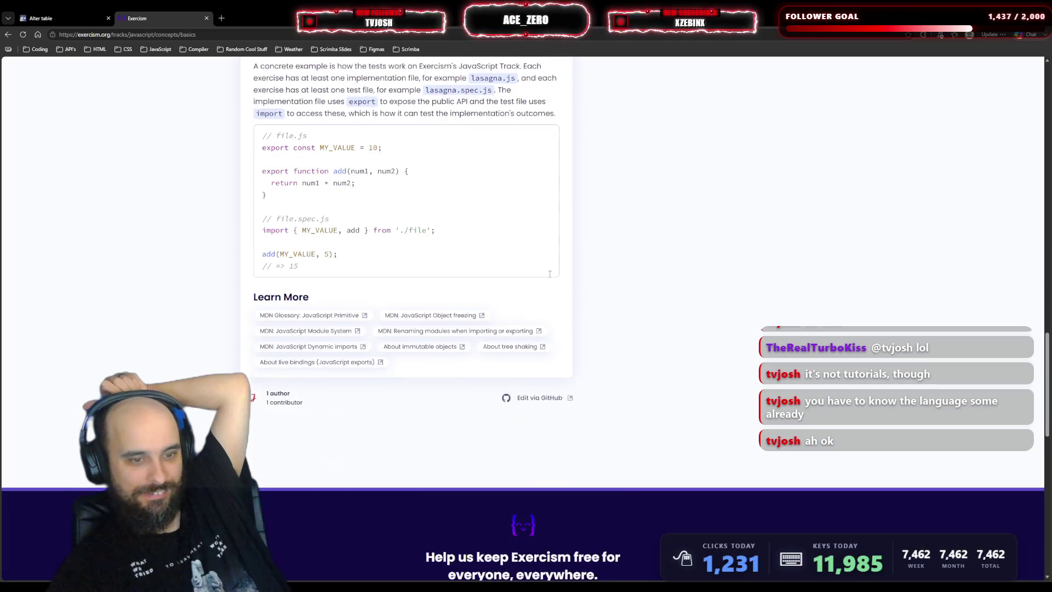
scroll(550, 277, "up", 20)
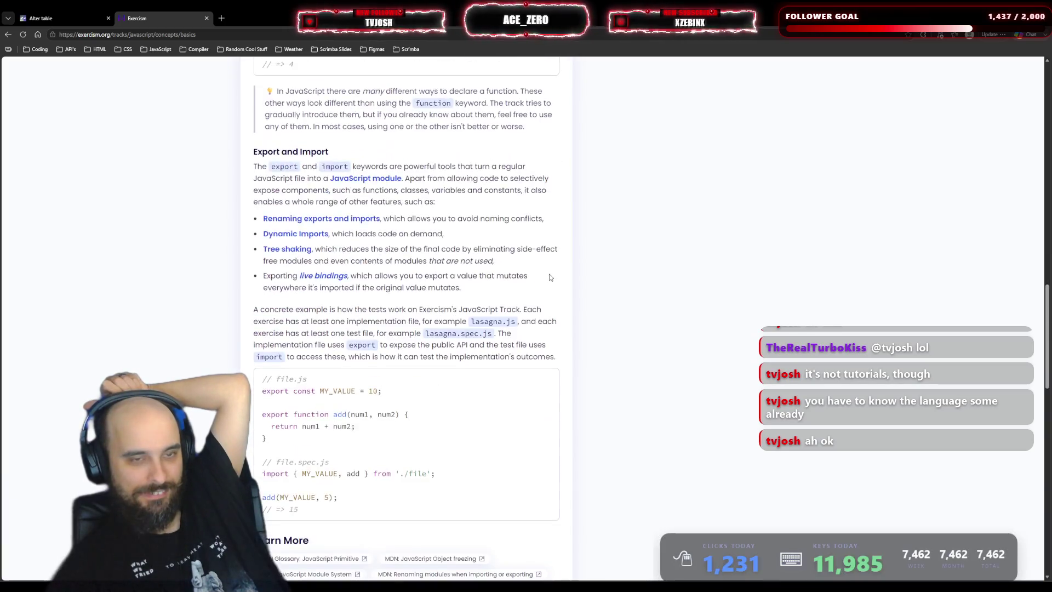
scroll(551, 277, "up", 2)
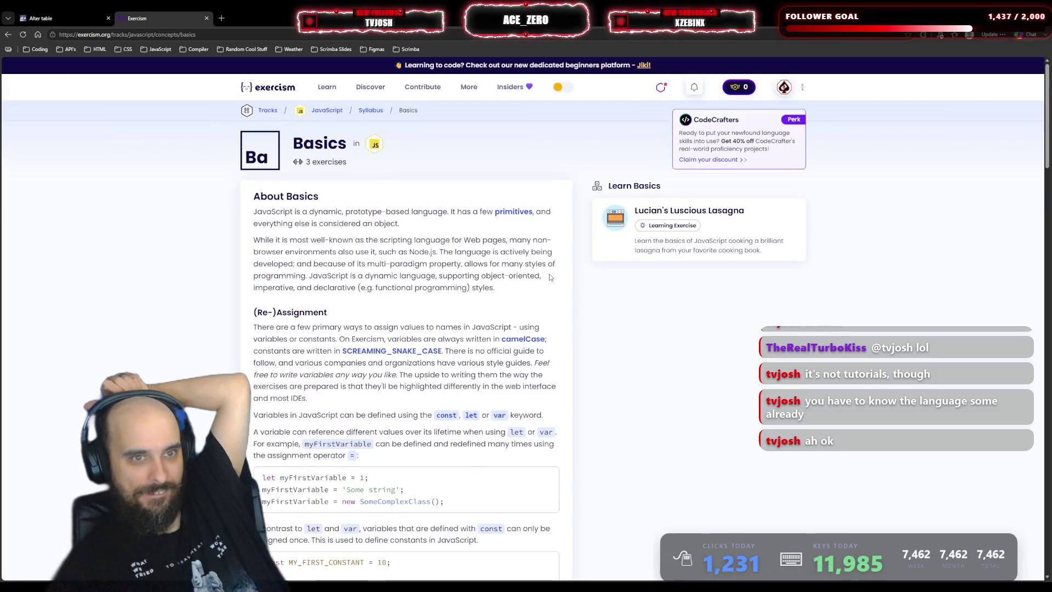
left_click(327, 112)
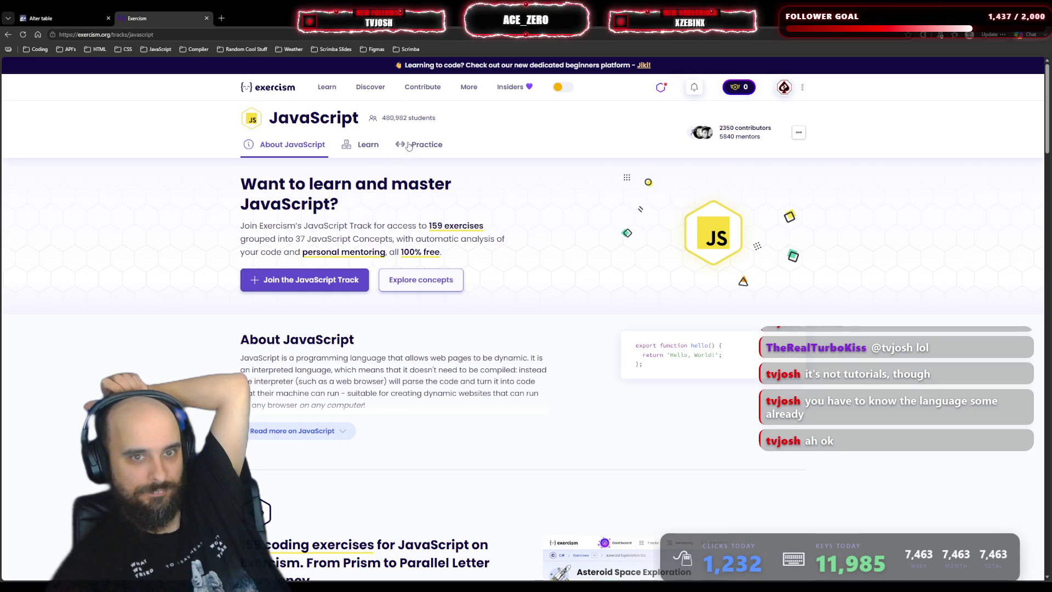
- From the dashboard, open Language Tracks, search 'Node' (no match), then clear the search
left_click(293, 92)
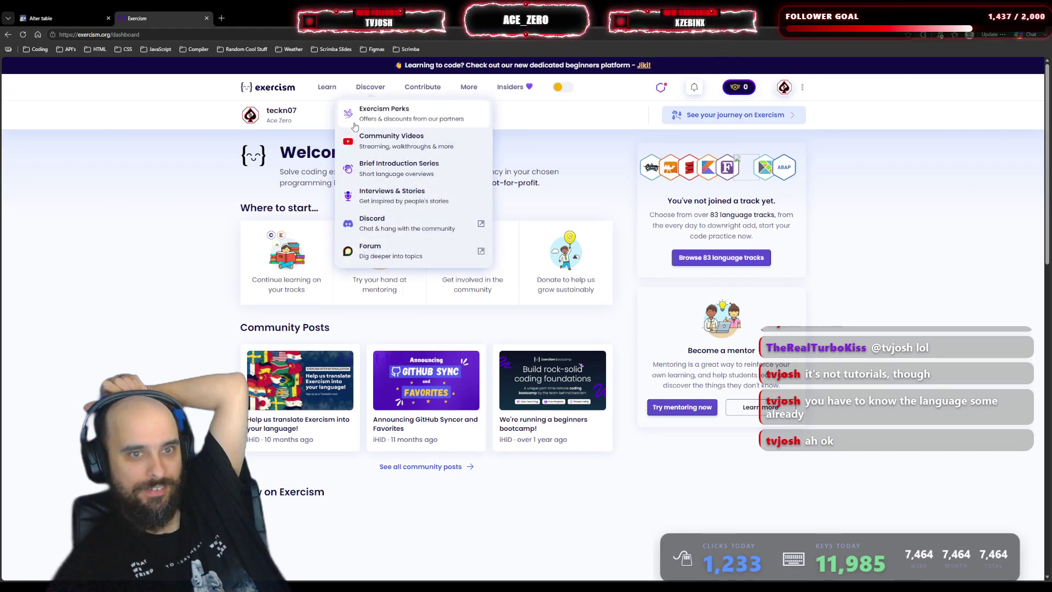
mouse_move(325, 92)
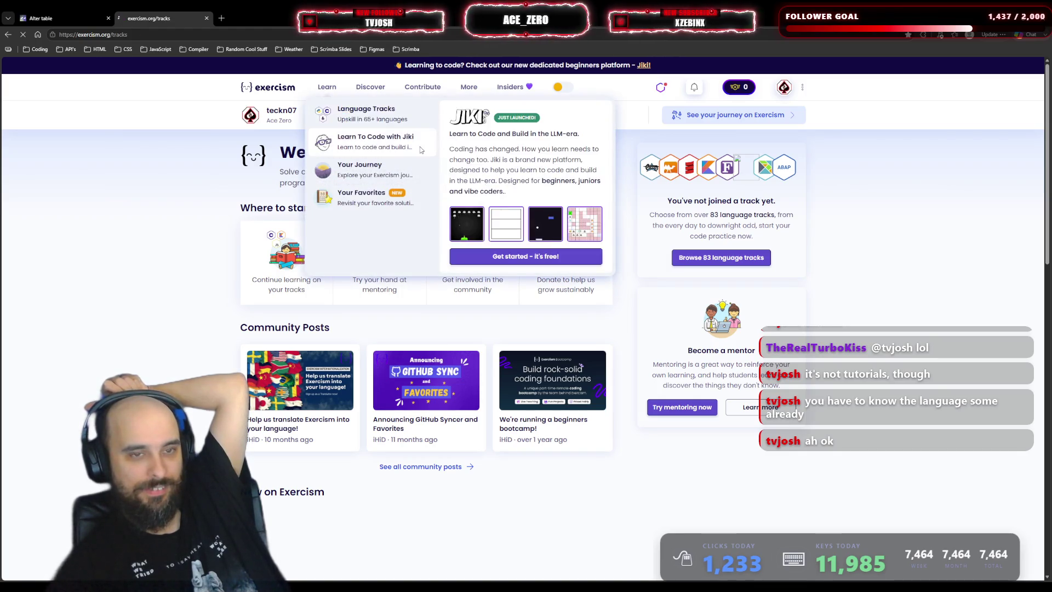
left_click(343, 115)
left_click(376, 213)
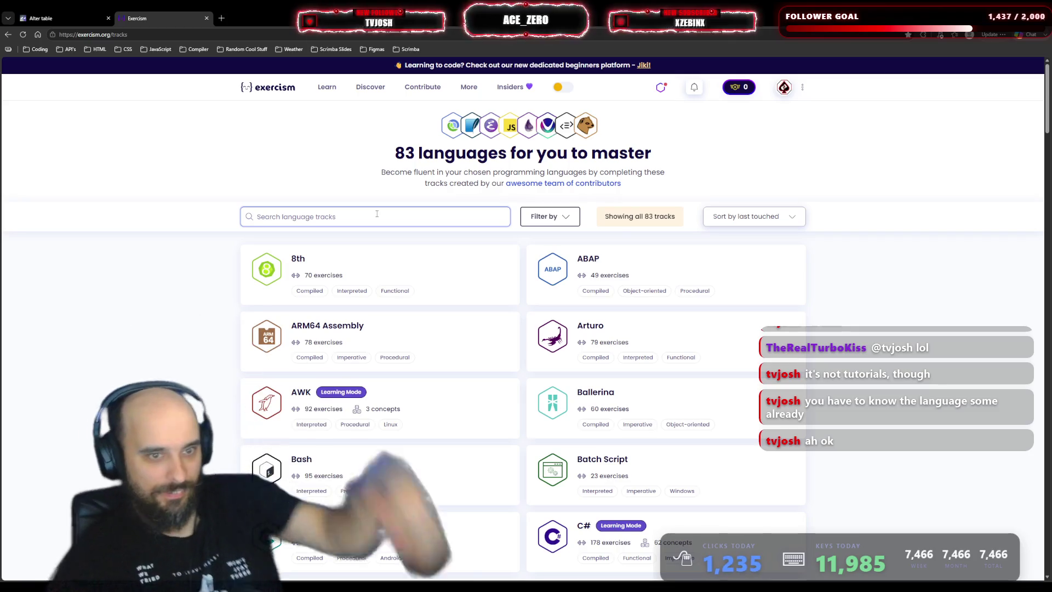
type("NODe")
key("BackSpace")
key("BackSpace")
key("BackSpace")
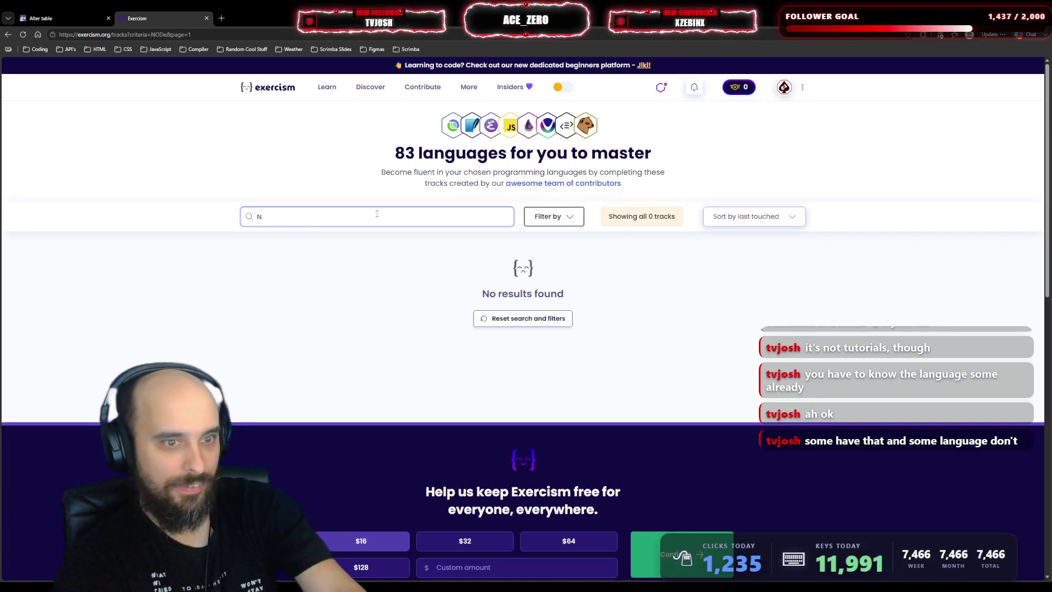
type("ode")
key("BackSpace")
key("BackSpace")
key("BackSpace")
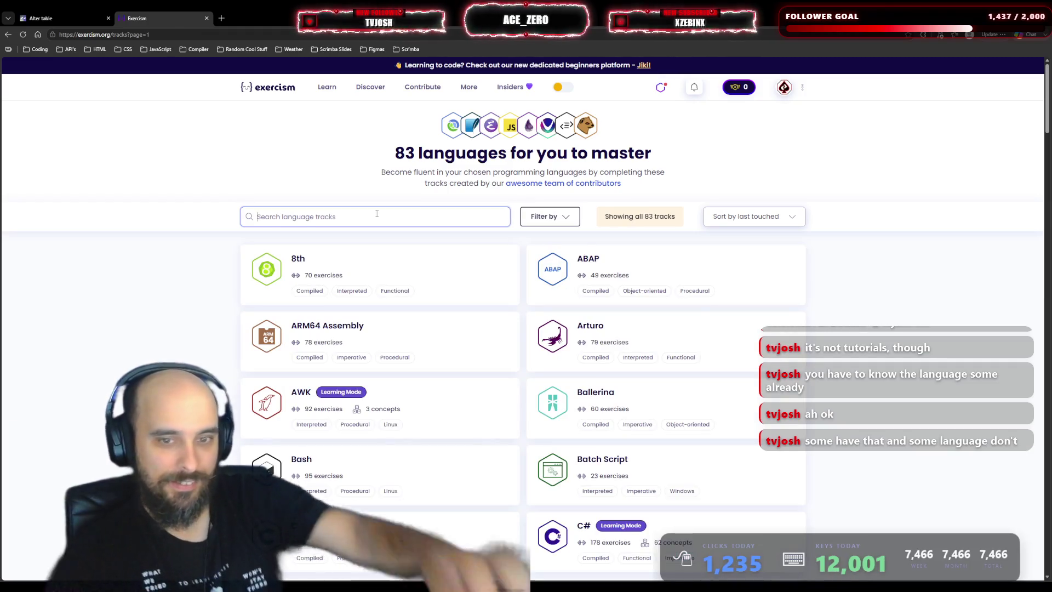
left_click(569, 222)
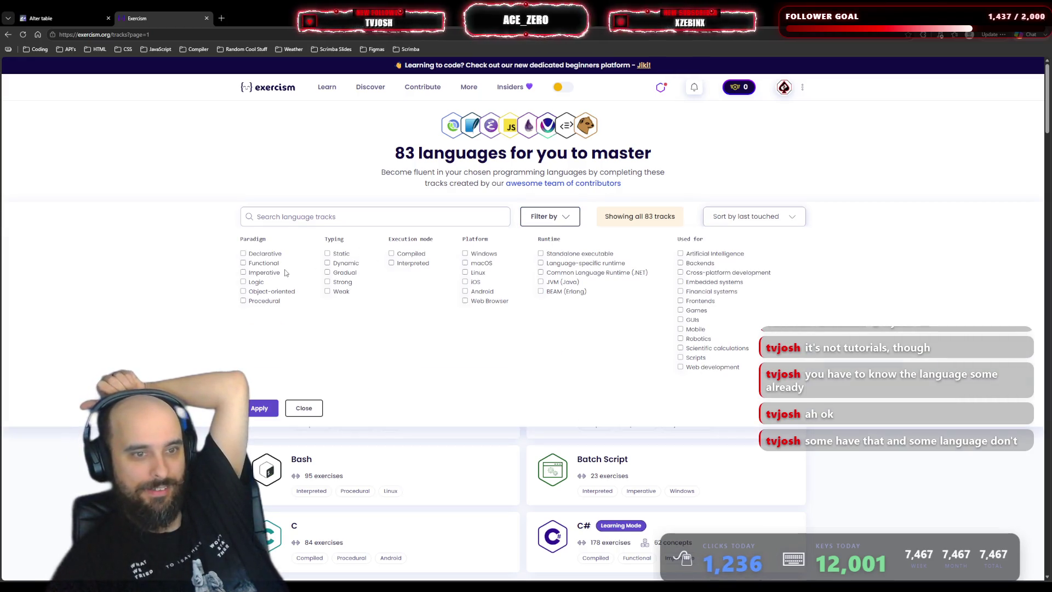
left_click(466, 254)
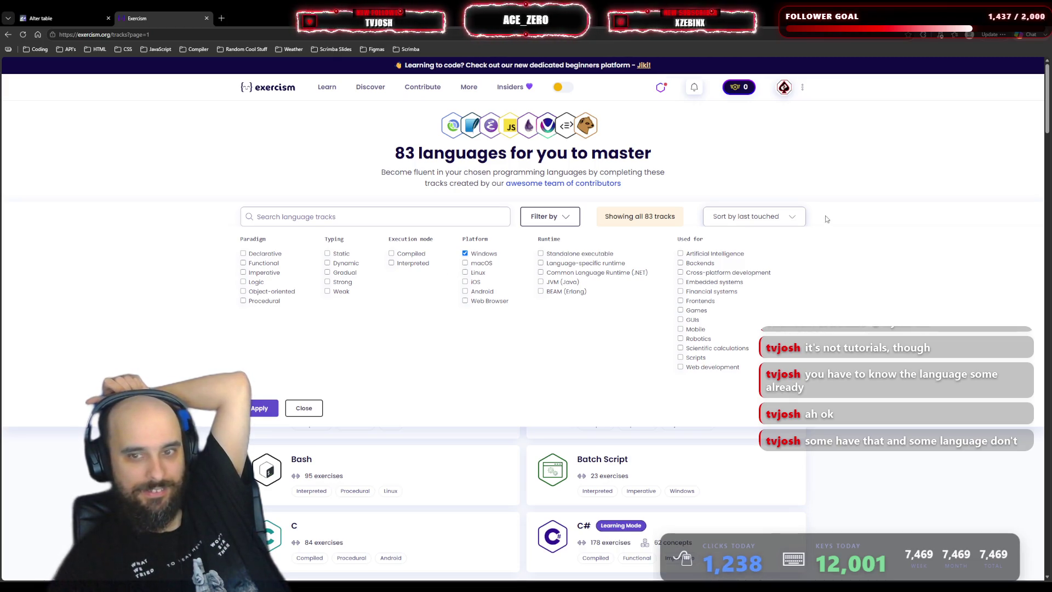
left_click(787, 216)
left_click(745, 241)
left_click(550, 216)
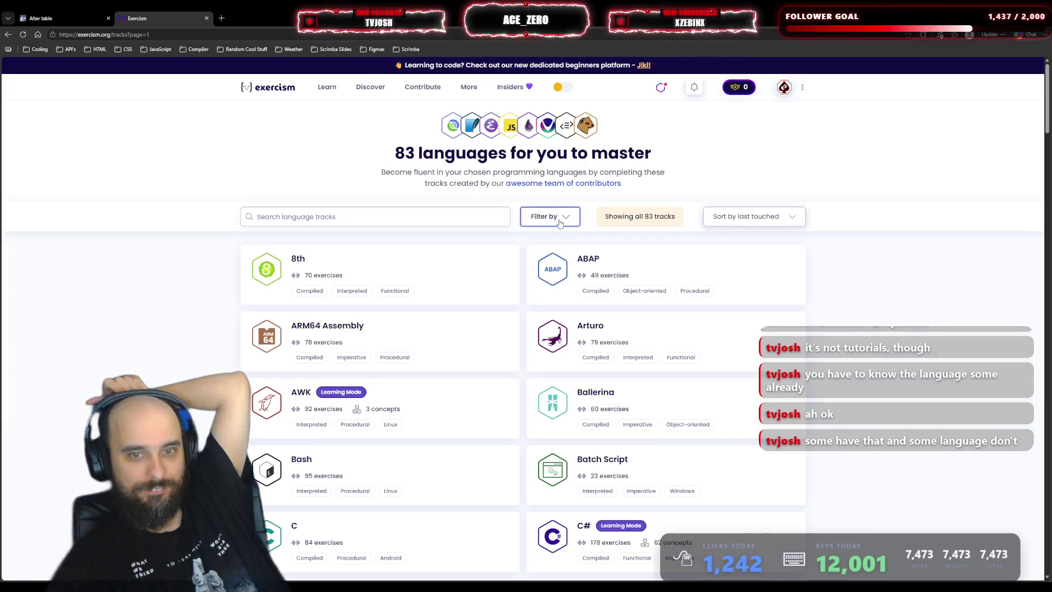
scroll(666, 303, "down", 15)
scroll(666, 303, "down", 20)
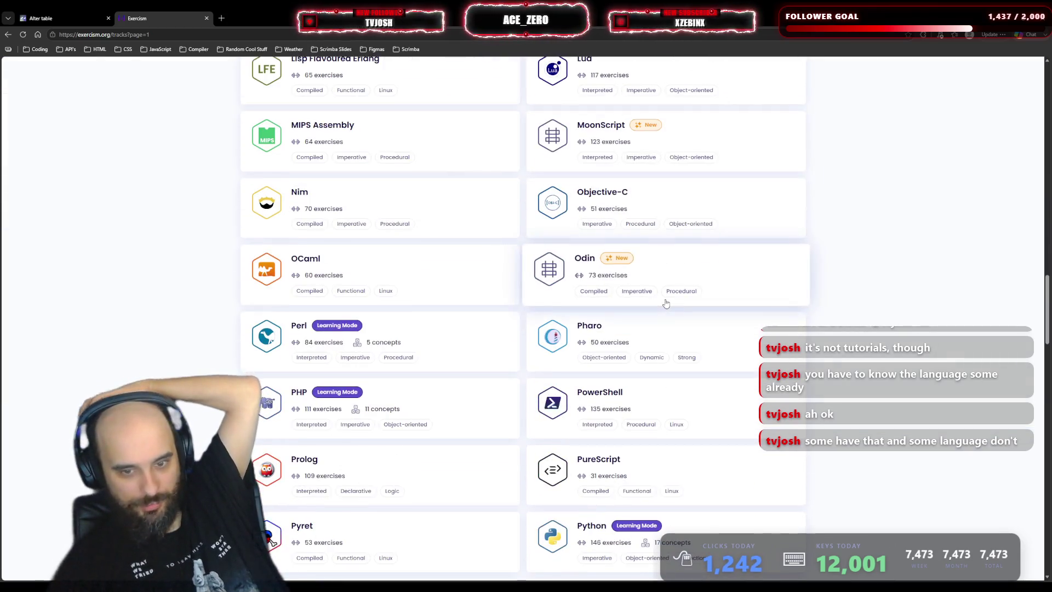
scroll(665, 303, "up", 4)
scroll(644, 257, "down", 6)
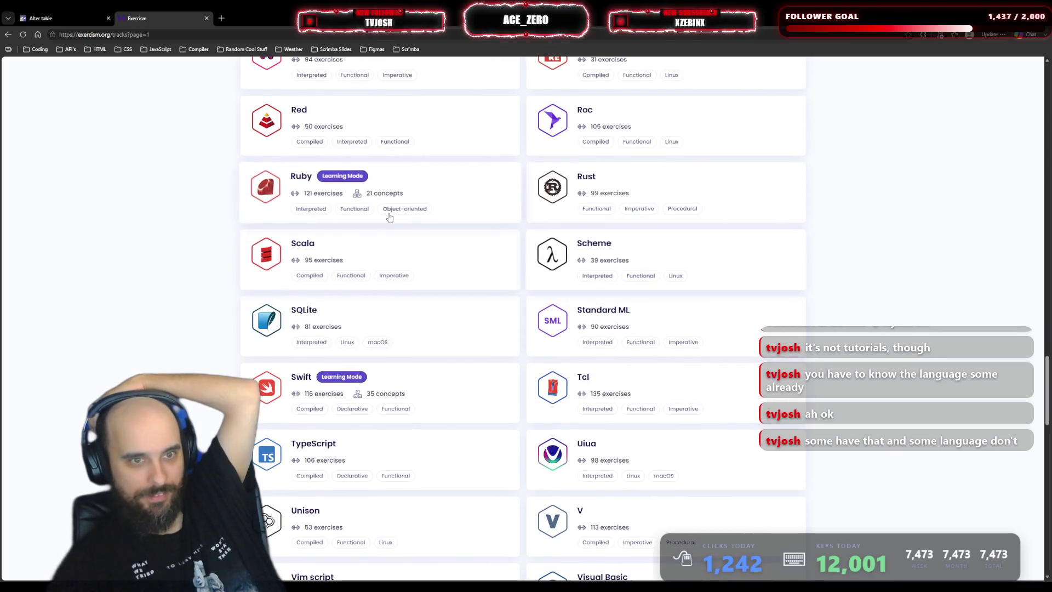
scroll(451, 336, "down", 3)
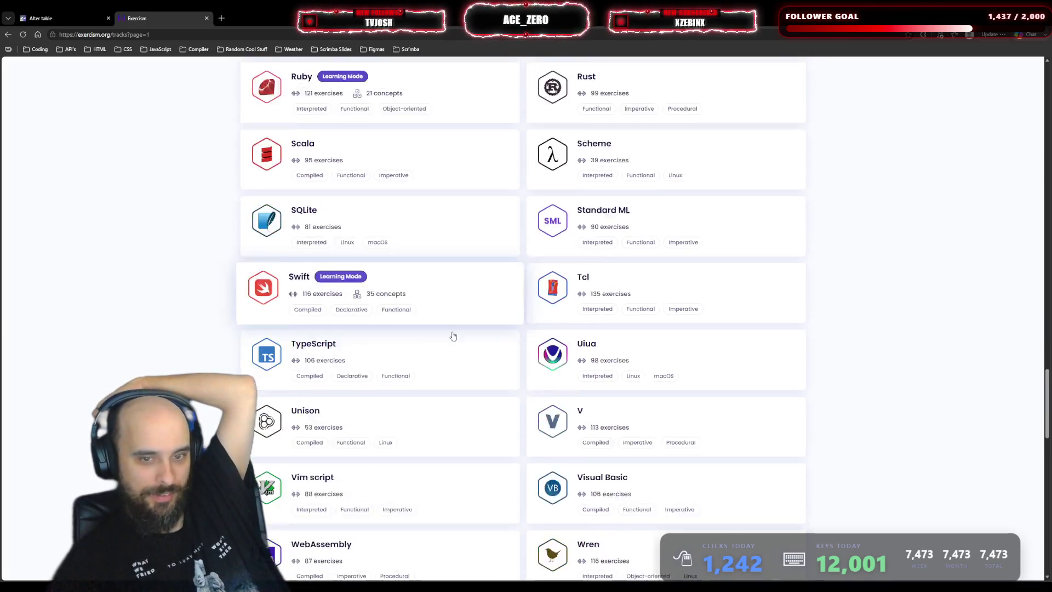
left_click(433, 209)
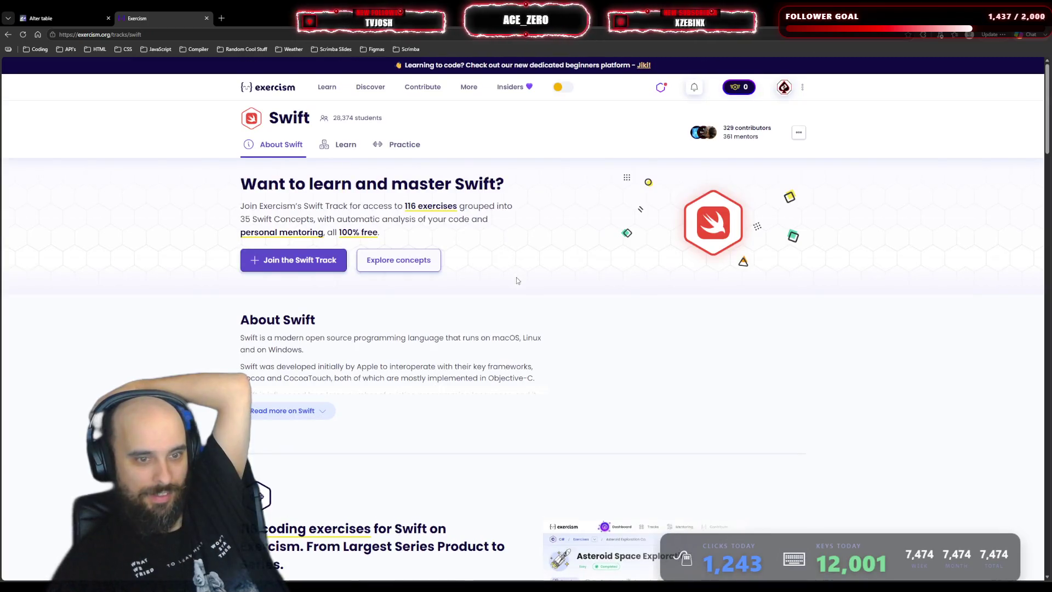
scroll(518, 282, "down", 6)
scroll(518, 282, "up", 6)
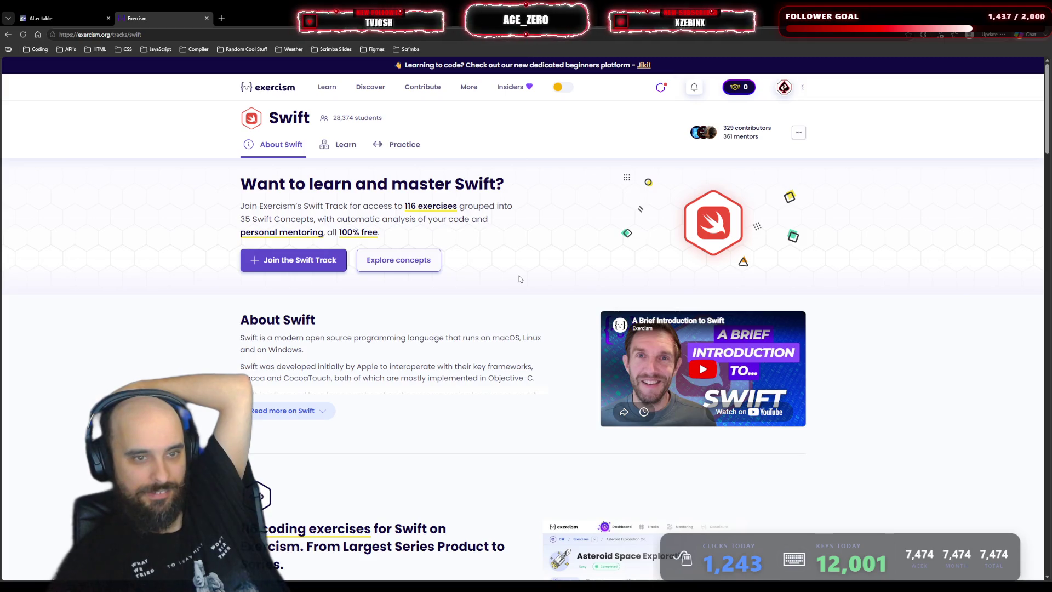
left_click(318, 422)
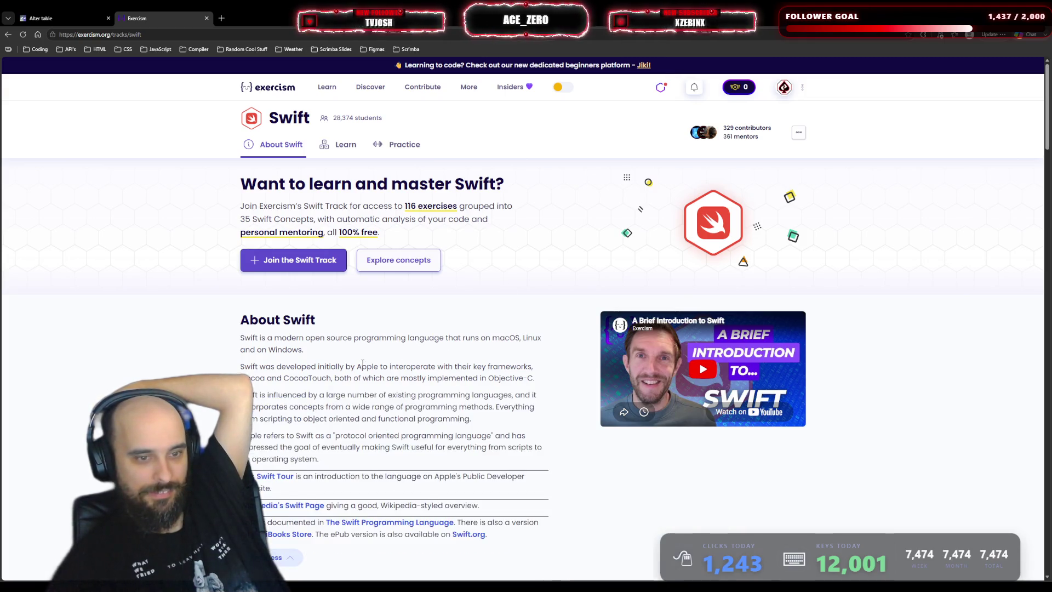
scroll(337, 345, "down", 4)
scroll(337, 344, "up", 2)
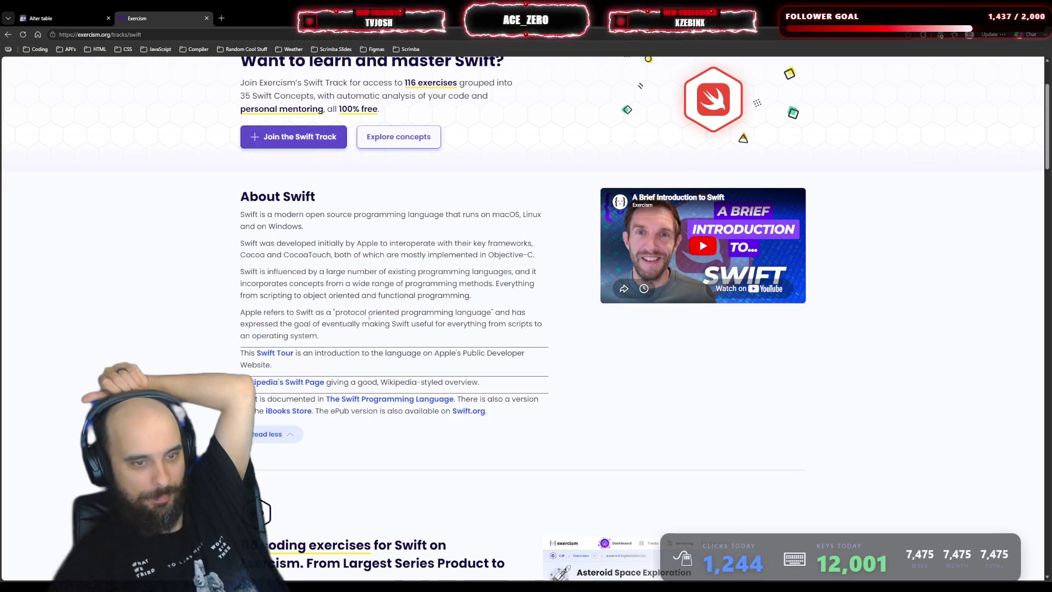
key("alt+Left")
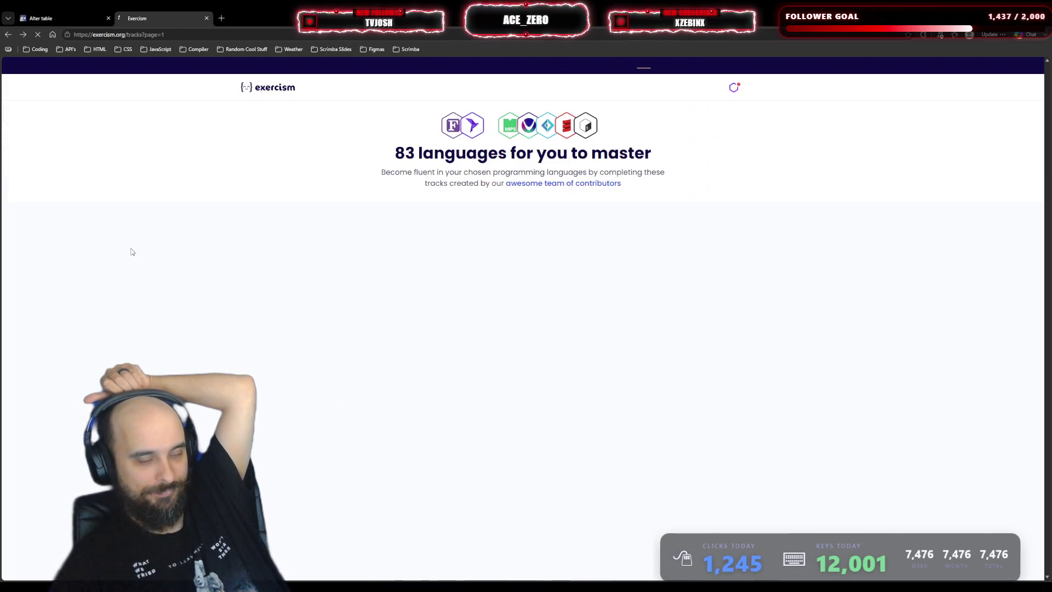
scroll(132, 254, "down", 3)
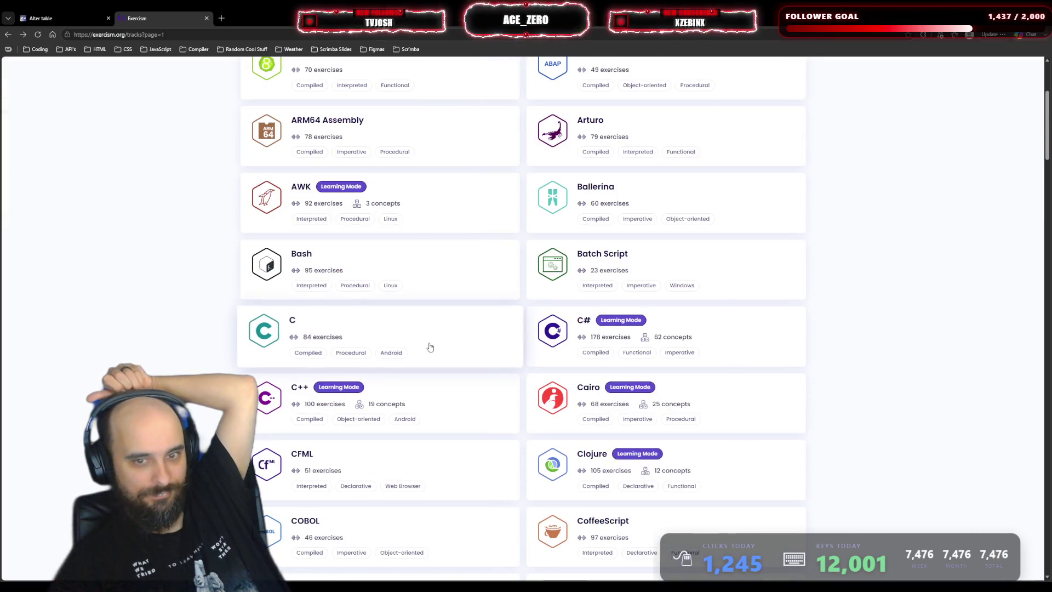
left_click(644, 326)
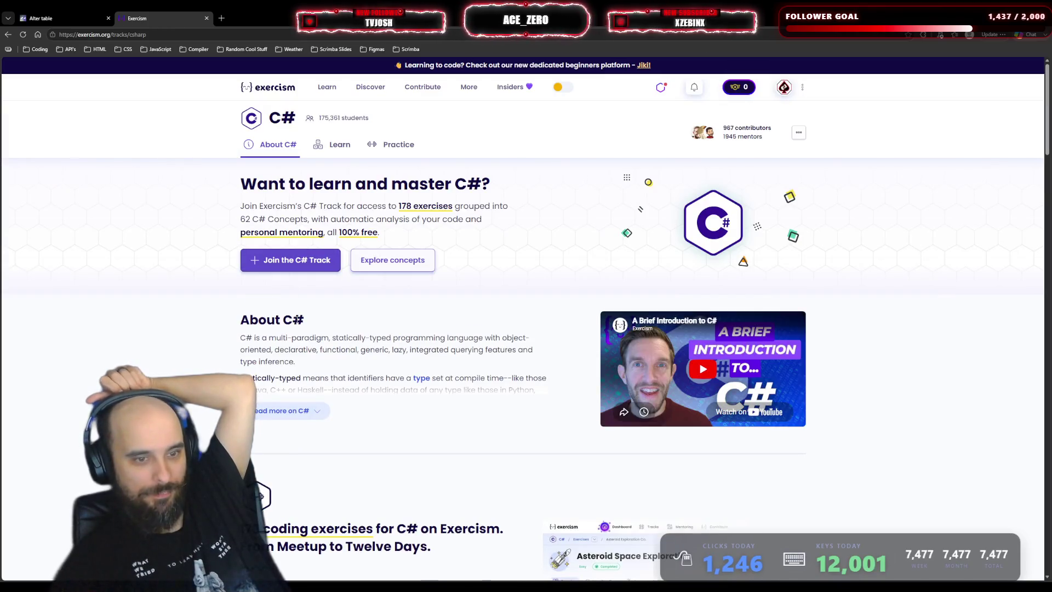
- Expand and read the full About C# description
left_click(285, 411)
scroll(177, 341, "down", 5)
scroll(177, 342, "down", 4)
scroll(177, 340, "up", 9)
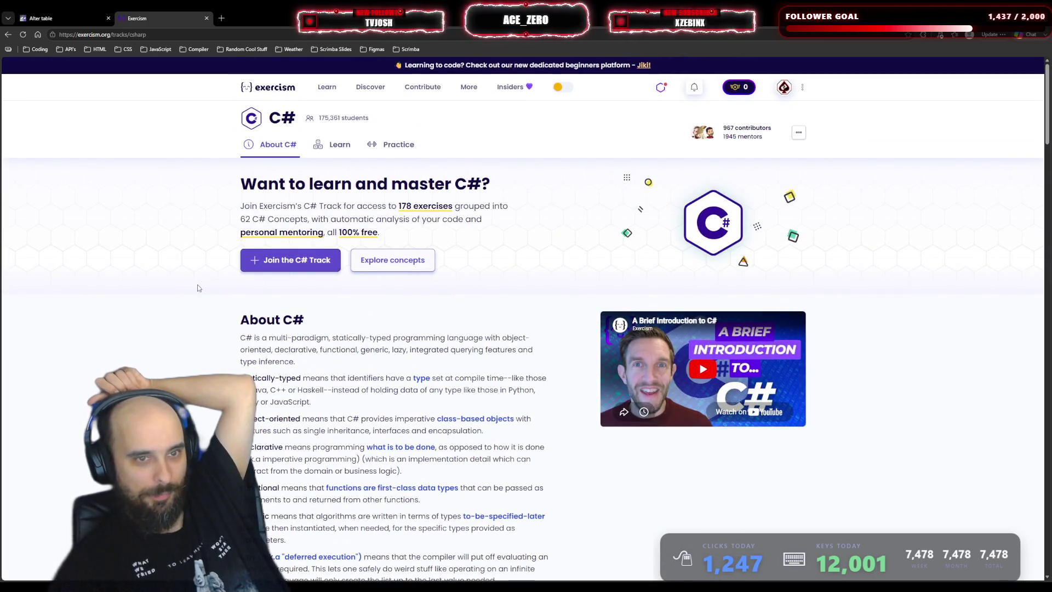
- Browse the C# practice exercises, preview Hello World, and return to the list
left_click(378, 147)
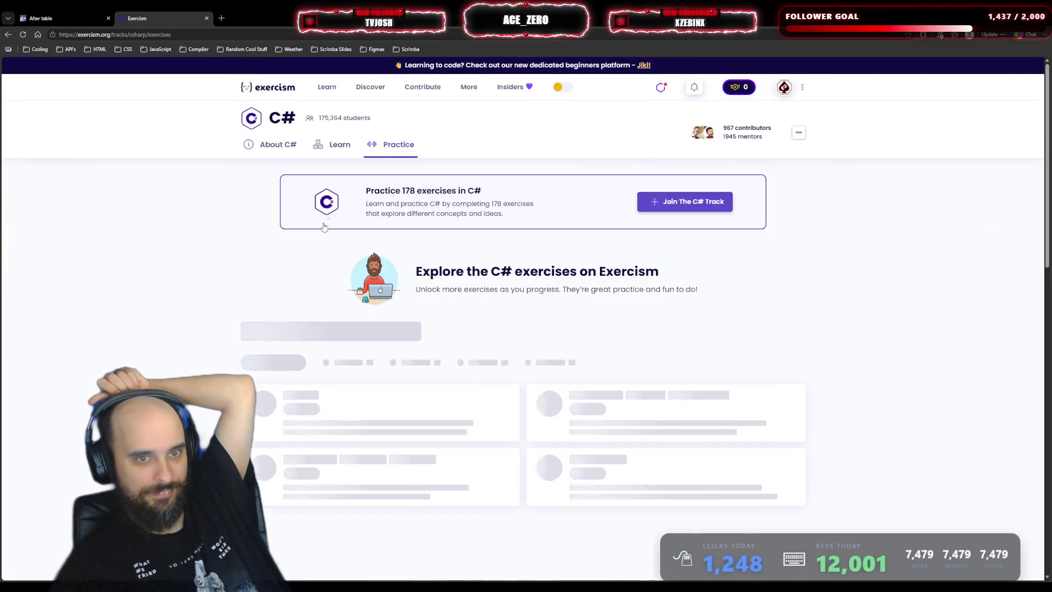
scroll(211, 239, "down", 2)
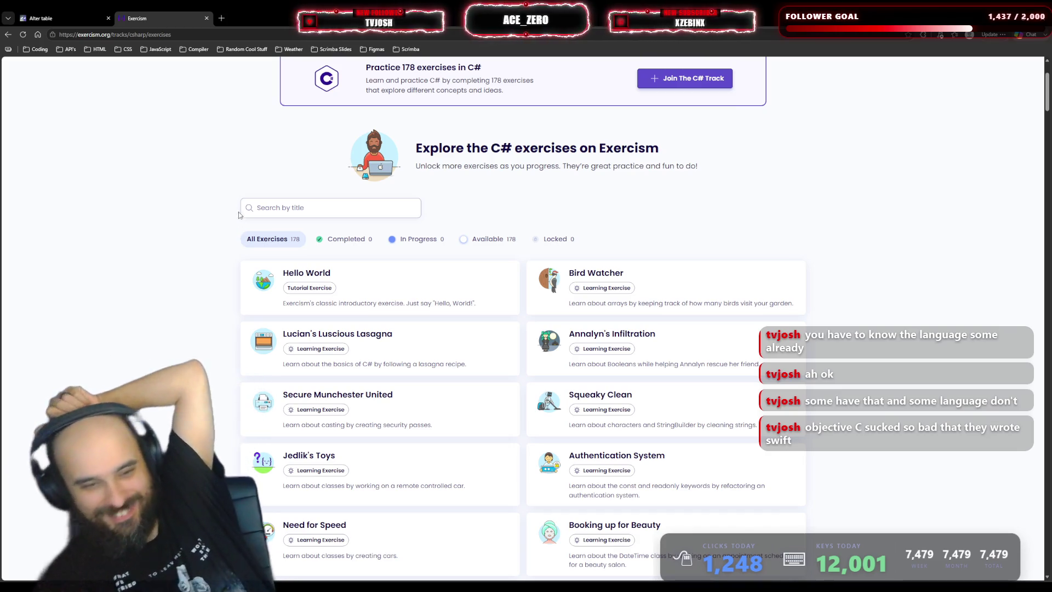
scroll(226, 282, "down", 3)
scroll(226, 284, "down", 2)
scroll(226, 284, "down", 4)
scroll(224, 281, "up", 7)
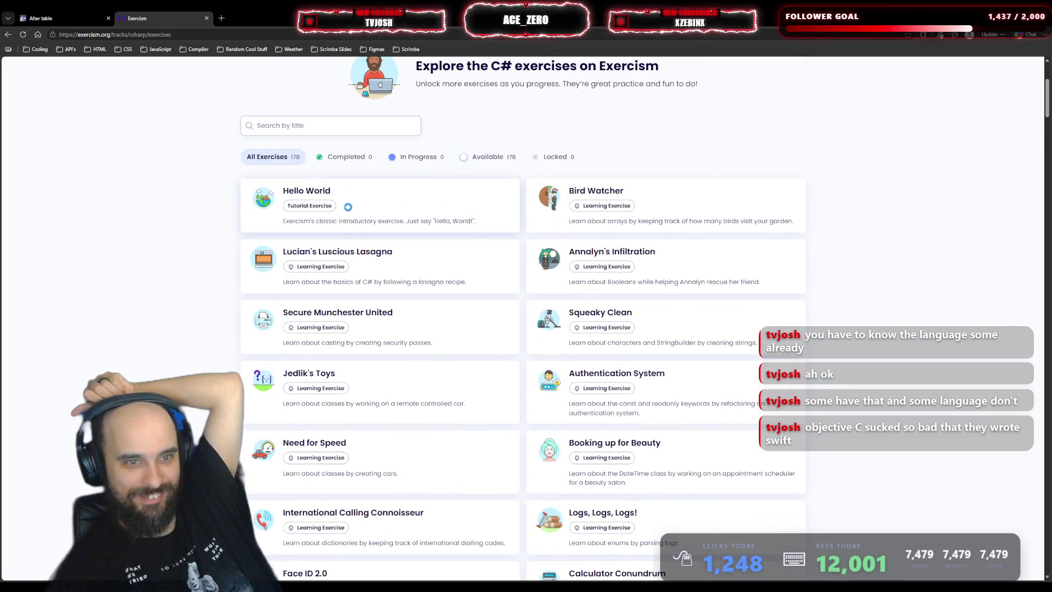
left_click(379, 217)
scroll(426, 300, "down", 4)
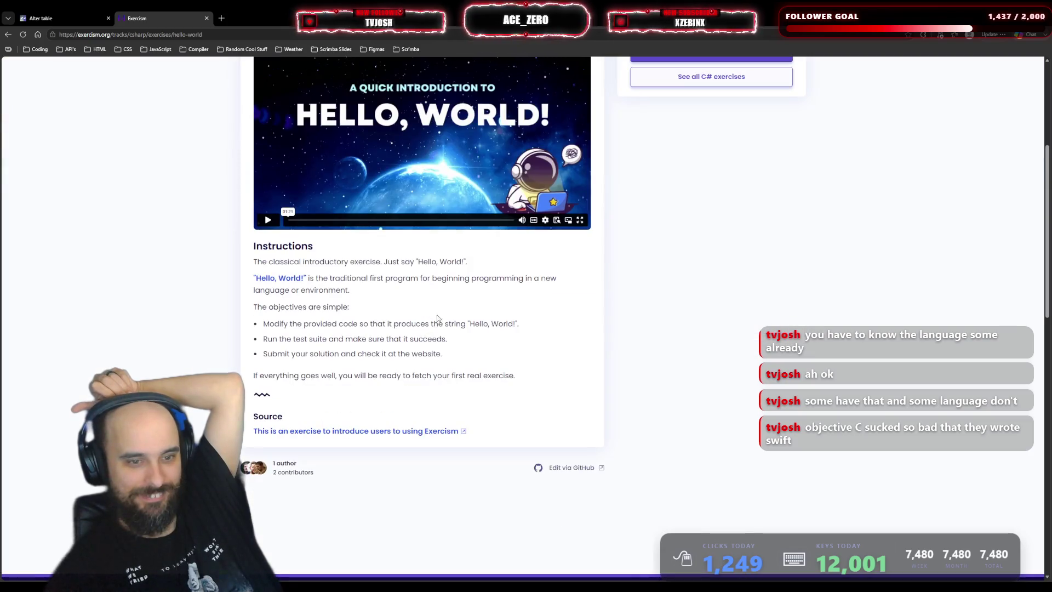
scroll(436, 350, "up", 3)
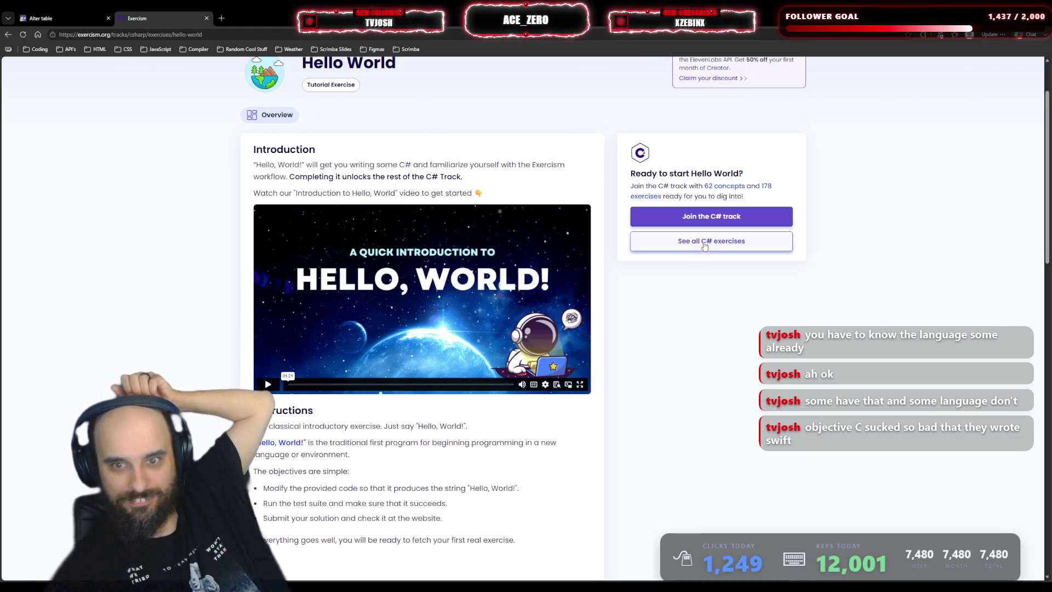
left_click(707, 242)
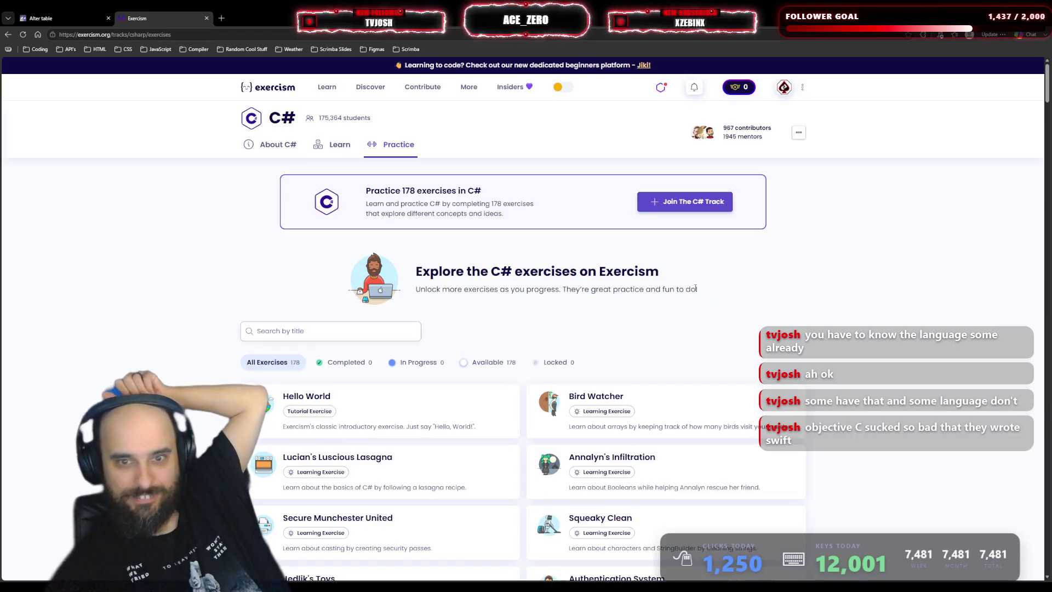
- Join the C# track in Practice Mode, solving exercises in the online editor
left_click(685, 203)
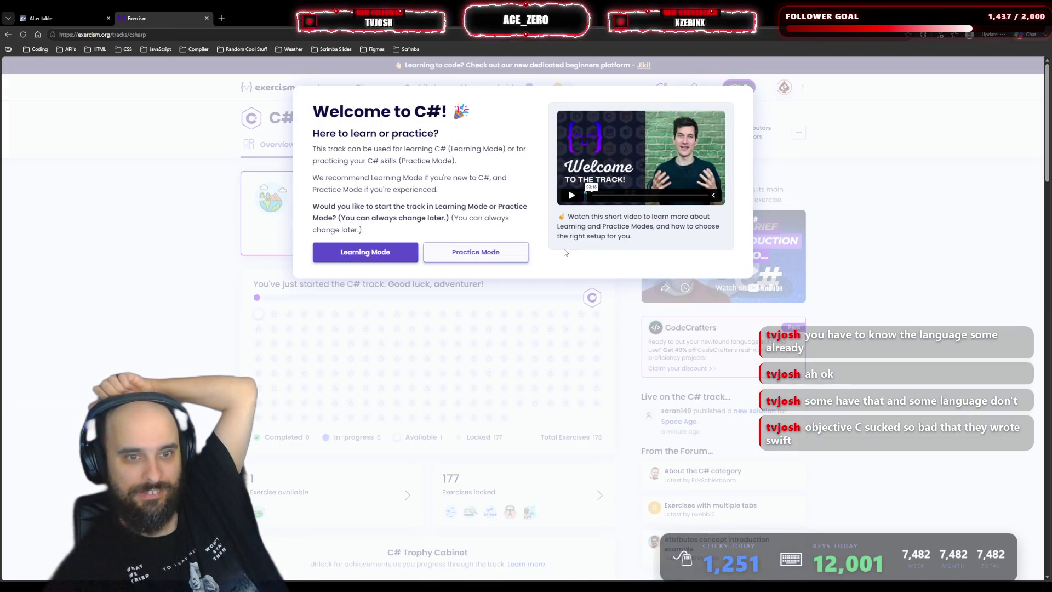
left_click(501, 252)
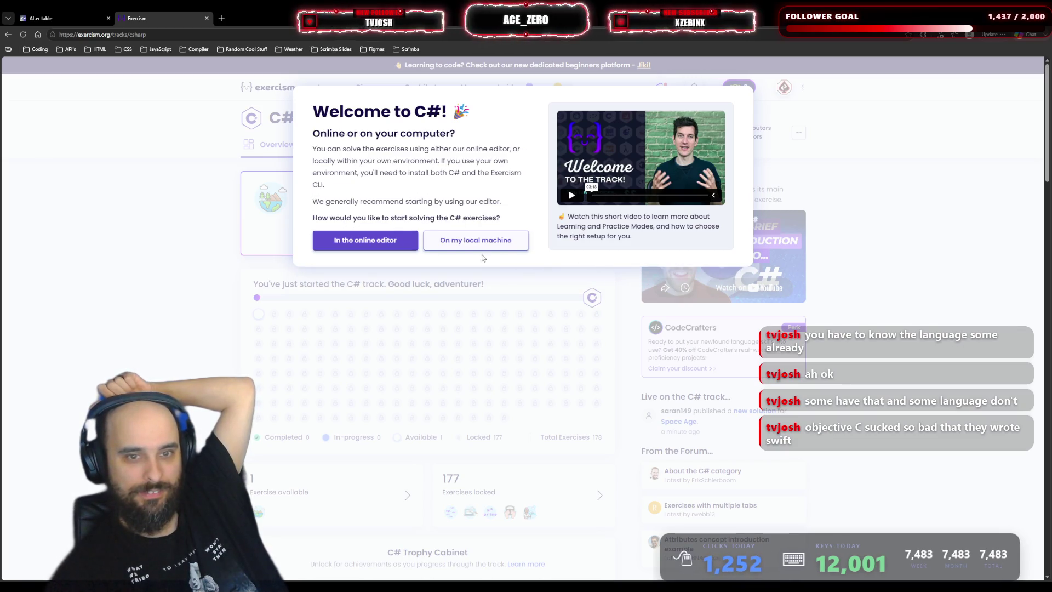
left_click(380, 239)
- Continue into the online editor and put the cursor on line 3 of HelloWorld.cs
left_click(415, 242)
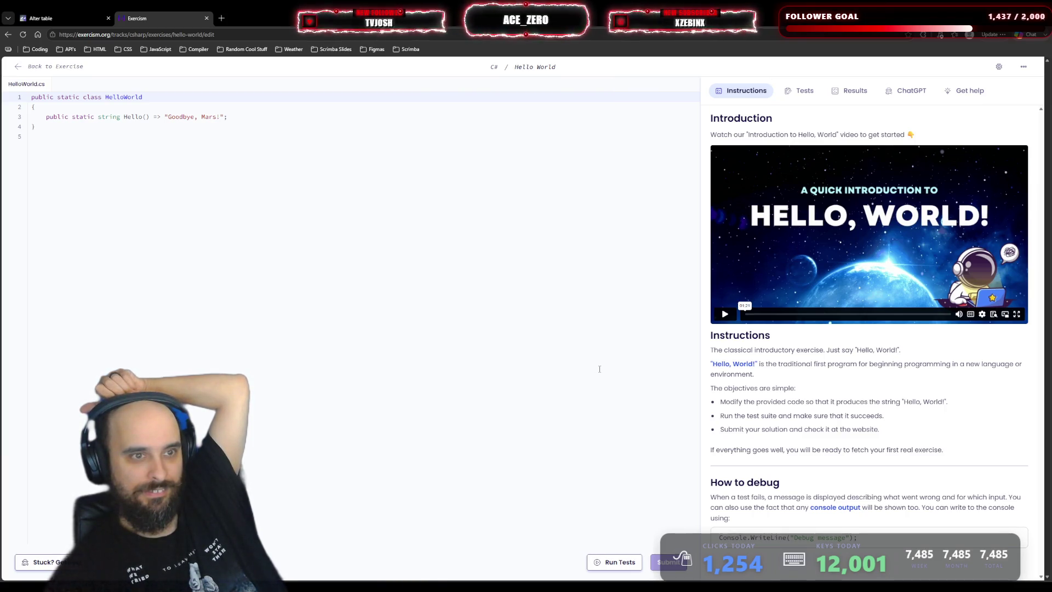
left_click(258, 116)
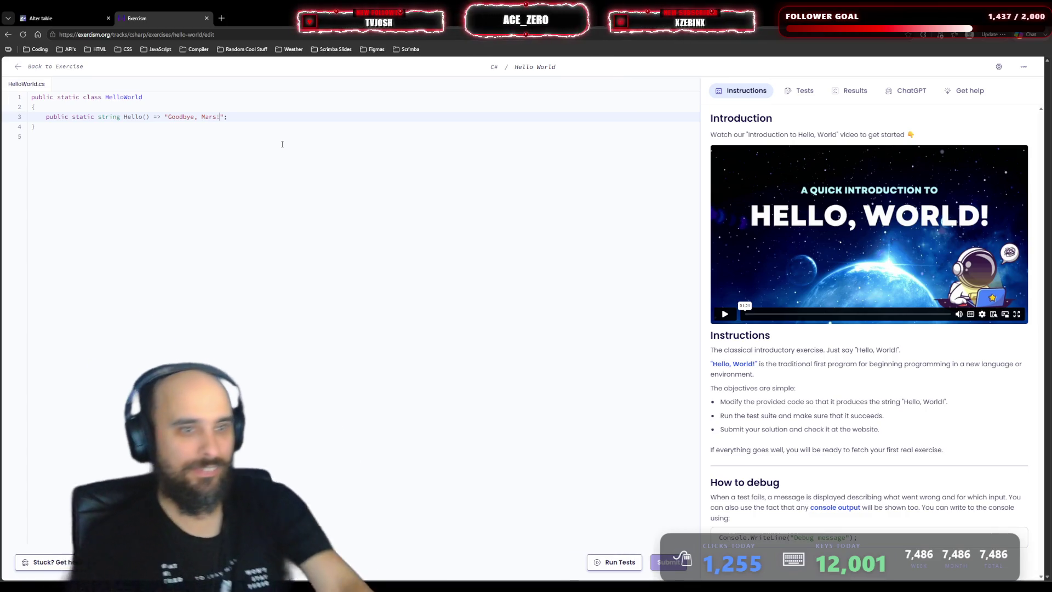
- Replace 'Goodbye, Mars!' with 'Hello World' in the Hello() return string
key("Left")
key("Left")
key("ctrl+BackSpace")
key("BackSpace")
key("BackSpace")
key("BackSpace")
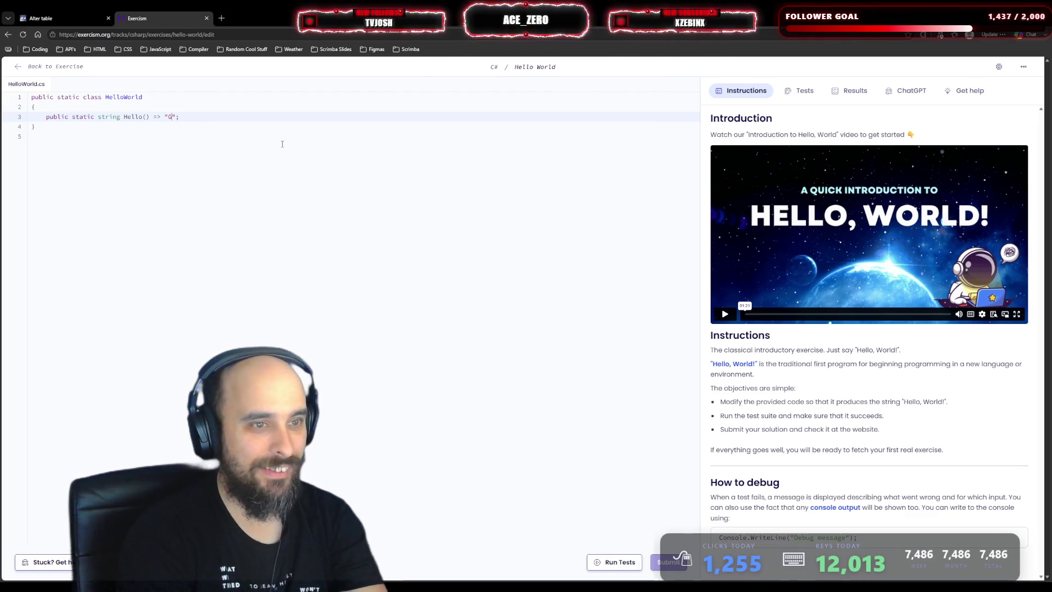
type("Hello Wo")
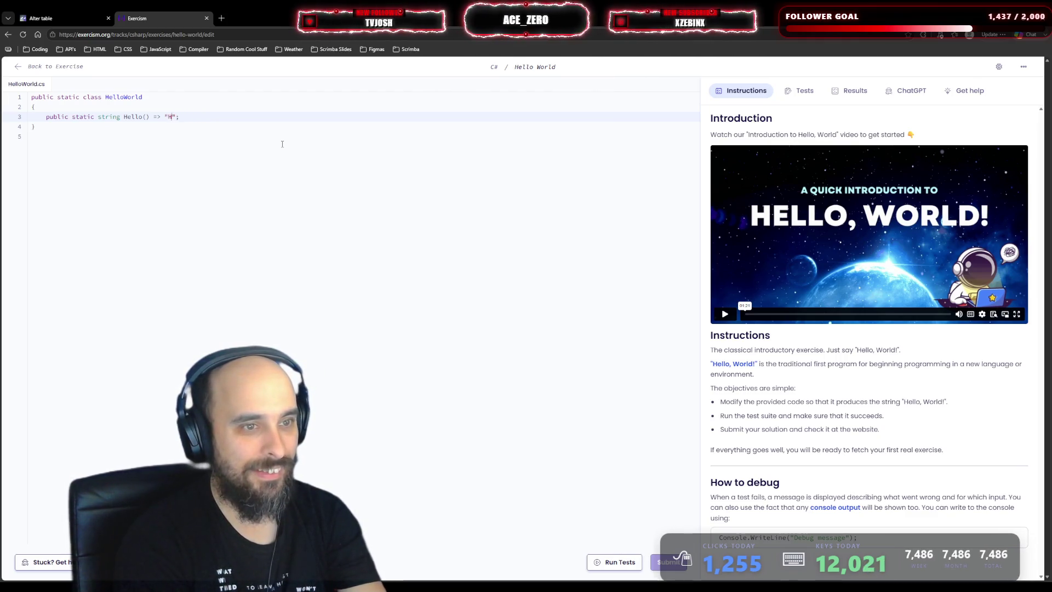
type("rld")
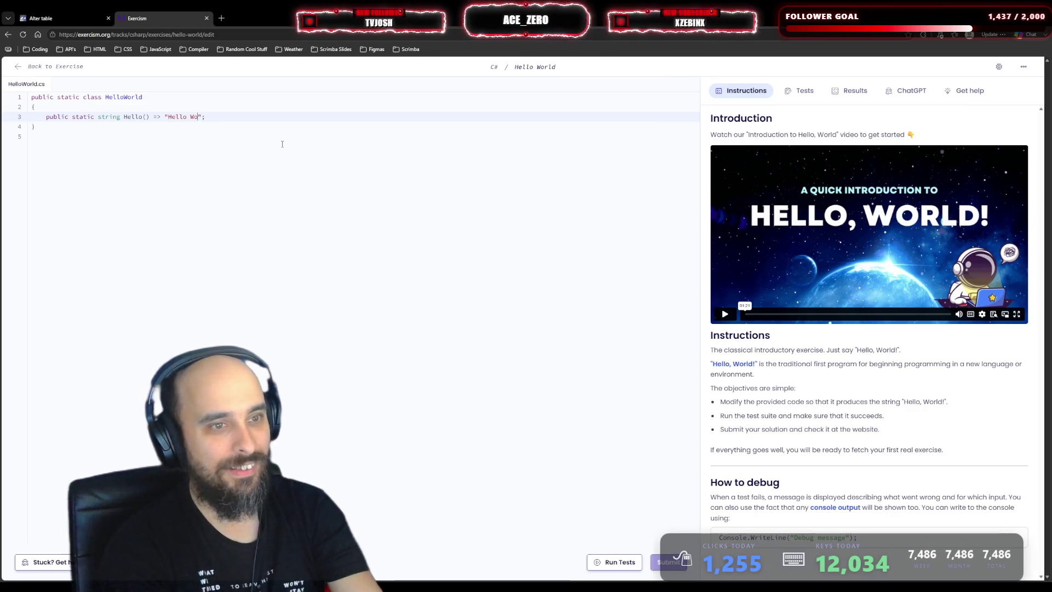
key("End")
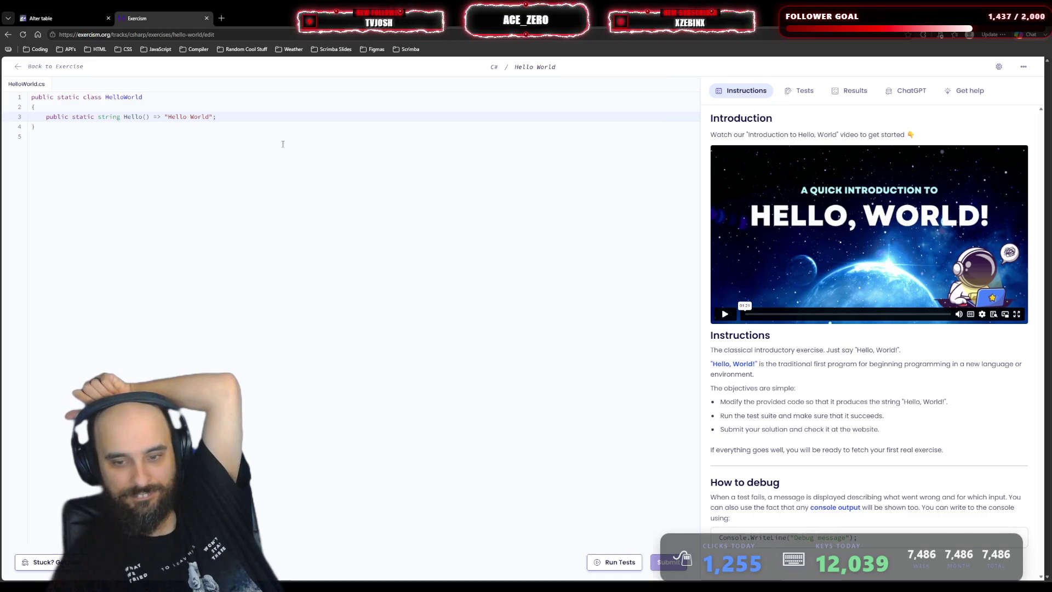
- Add a Console.WriteLine(Hello) call on a new line 4
left_click(291, 127)
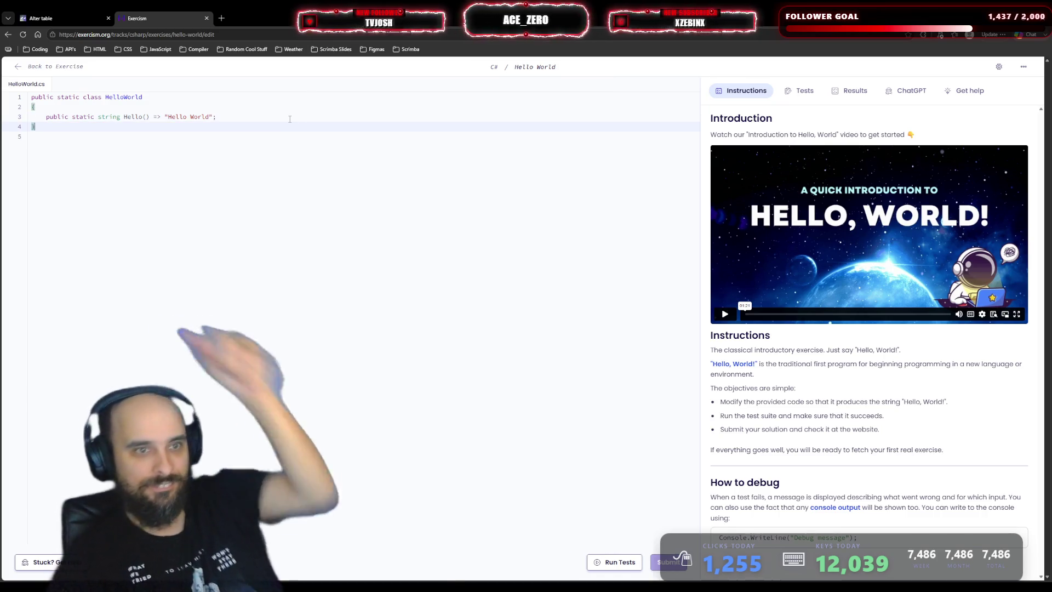
key("Return")
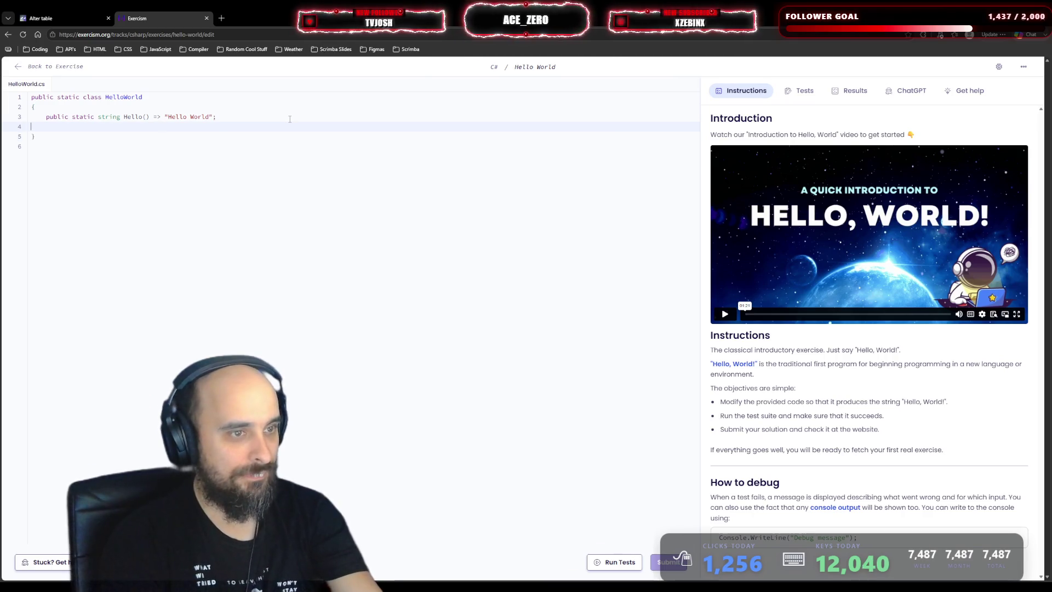
type("con")
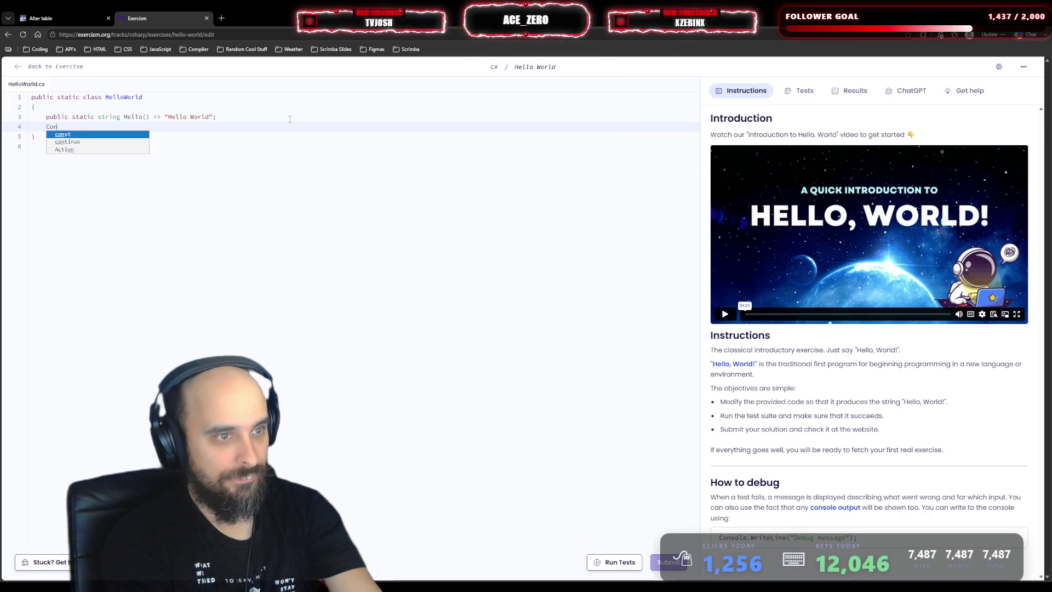
key("BackSpace")
key("BackSpace")
key("BackSpace")
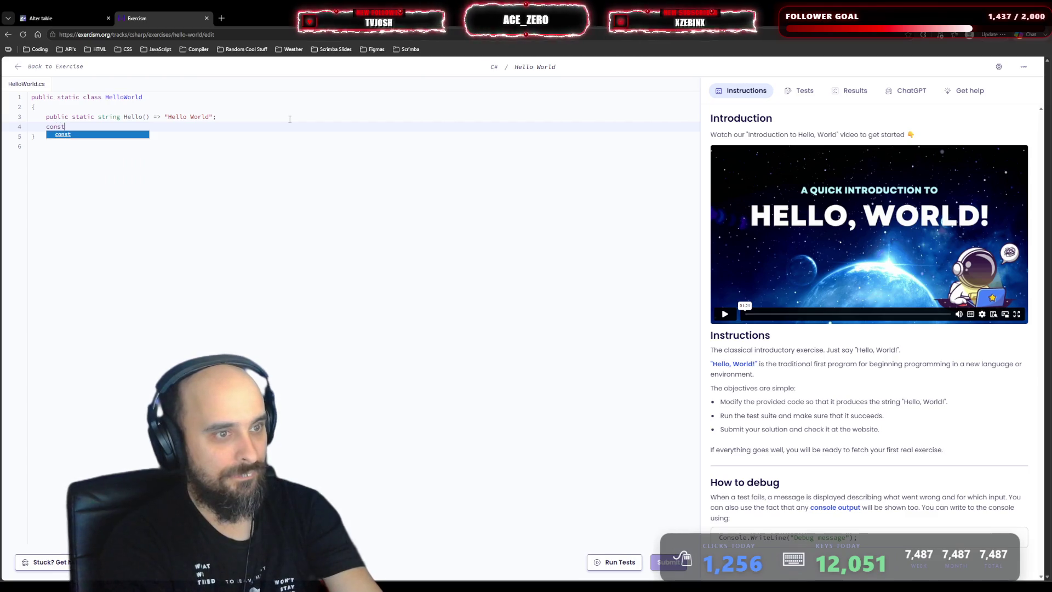
type("C")
key("Escape")
type("on")
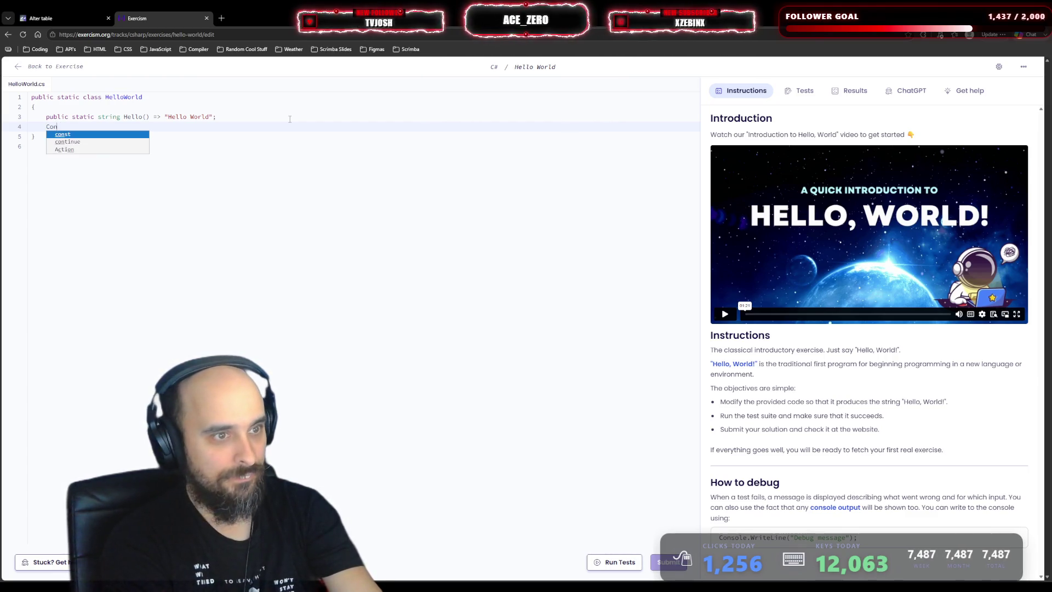
type("sole.")
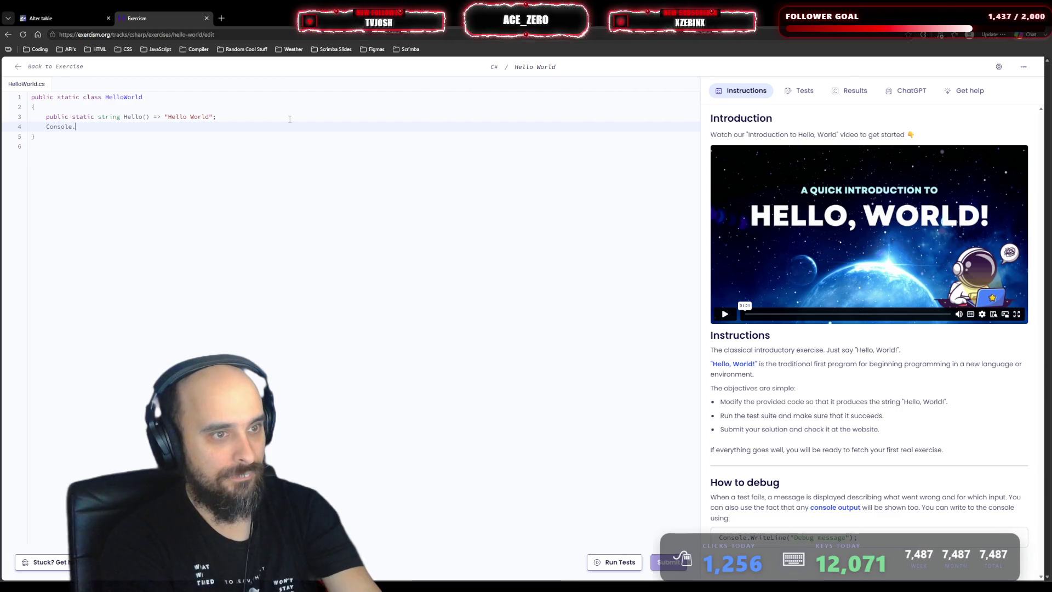
type("WriteLine")
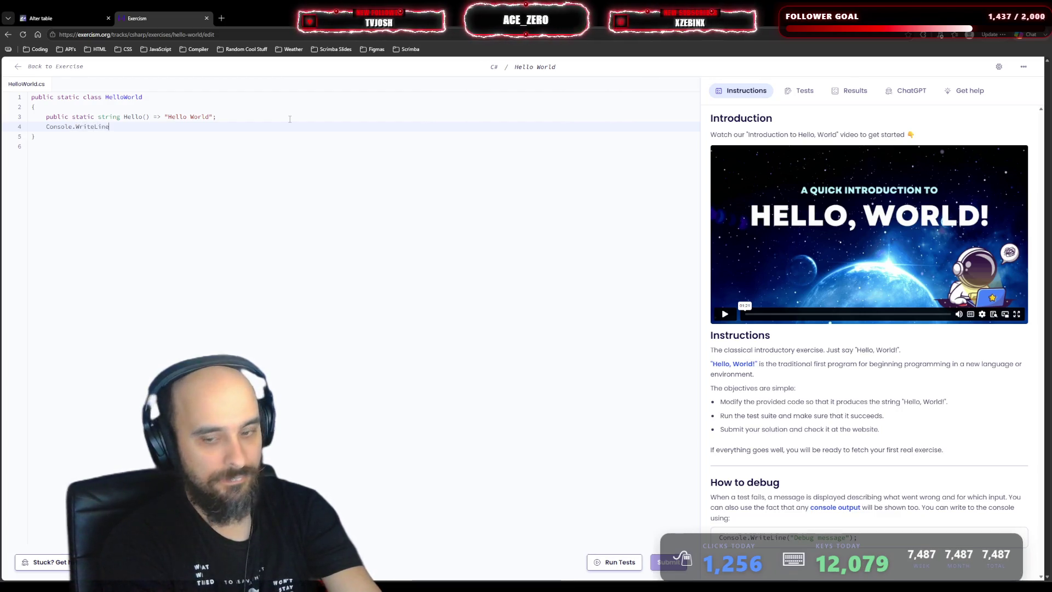
type("(")
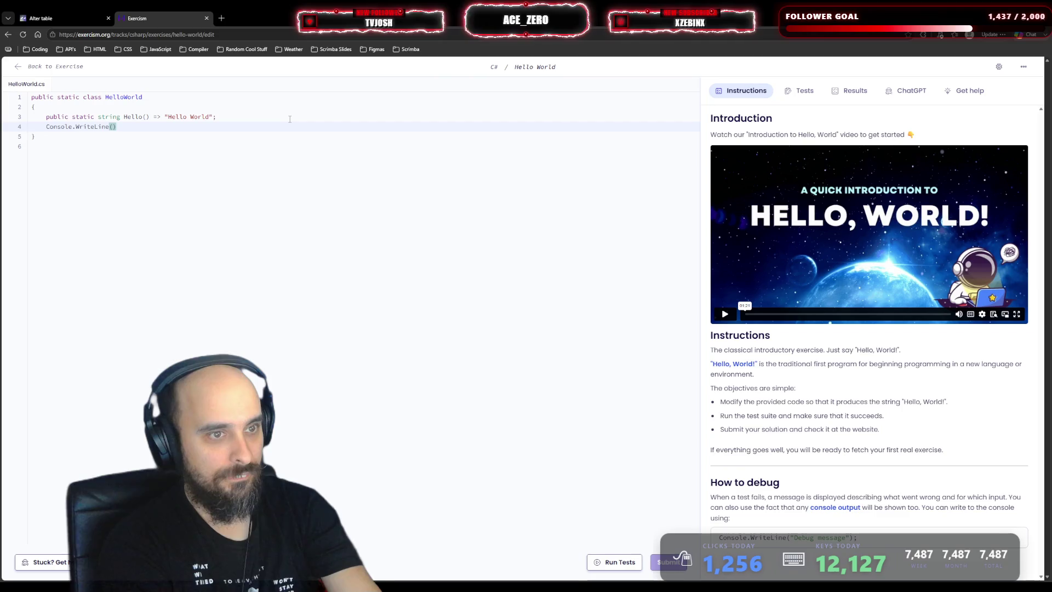
type("Hello")
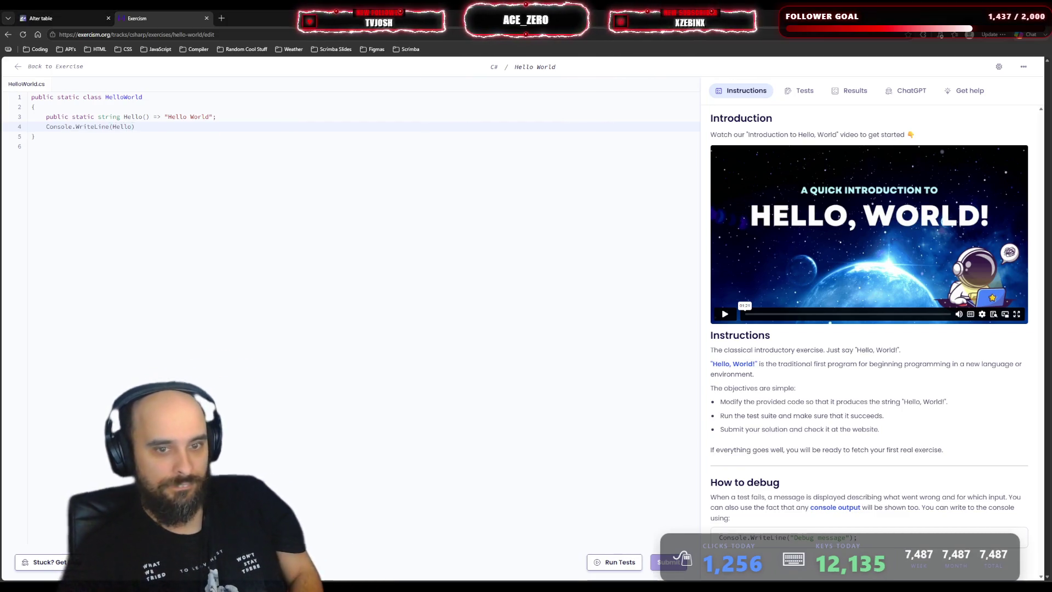
- Run the tests, cancel, add the missing semicolon, and run the tests again
left_click(615, 562)
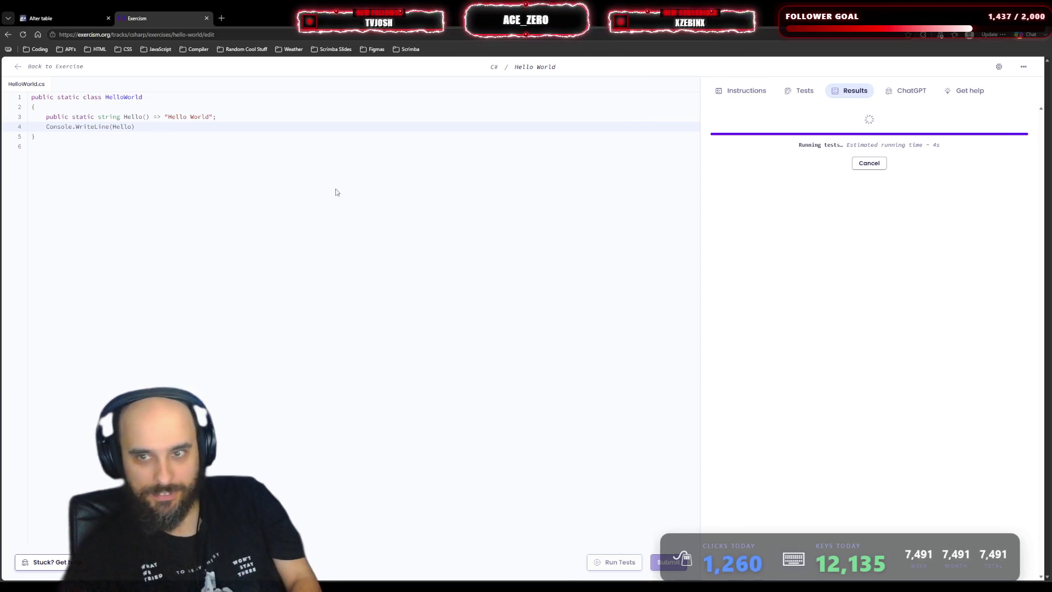
left_click(866, 163)
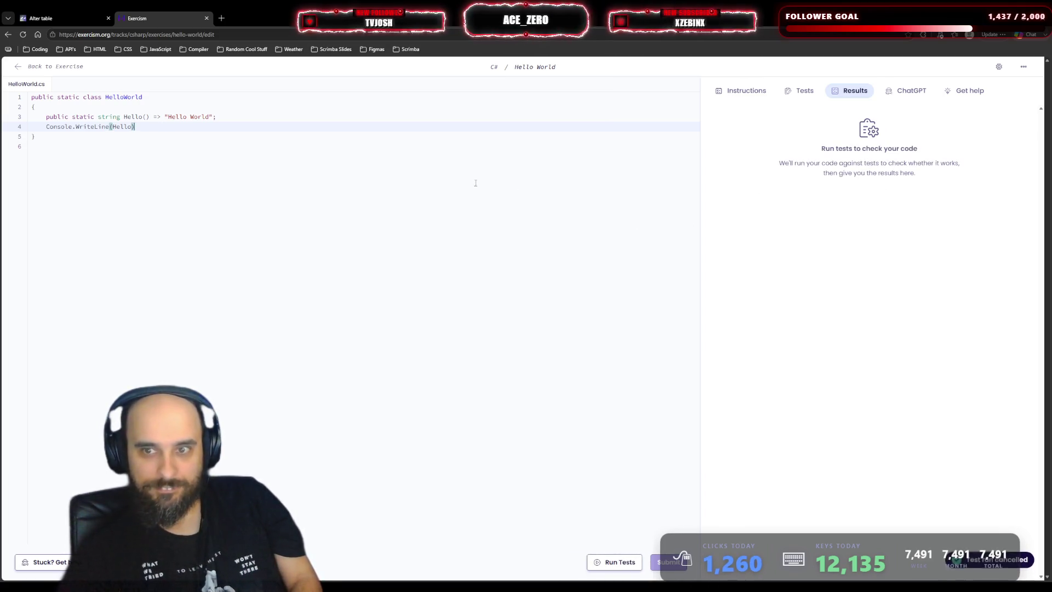
left_click(152, 137)
left_click(152, 127)
type(";")
left_click(615, 562)
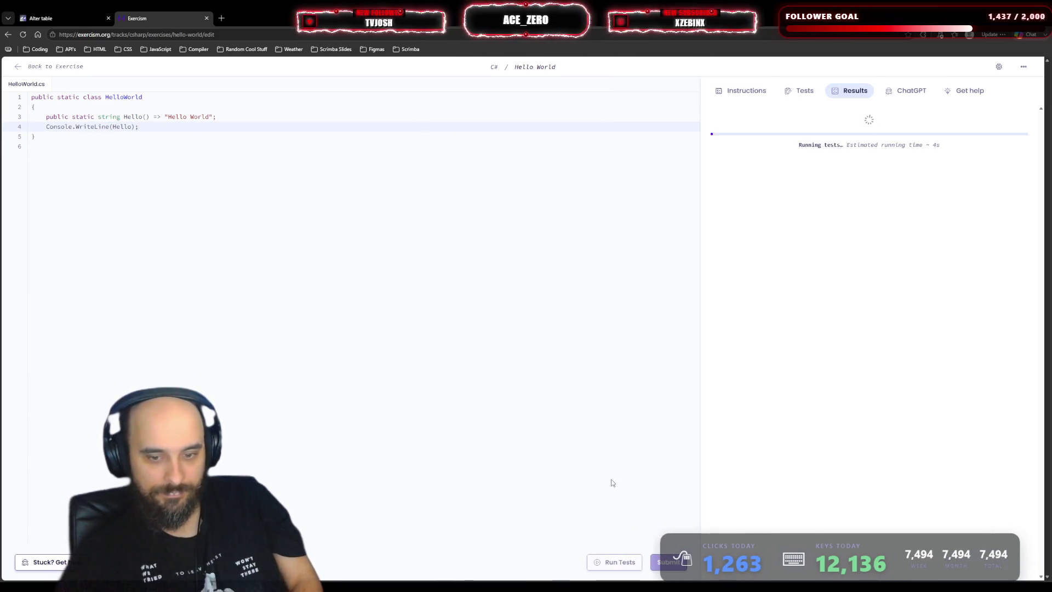
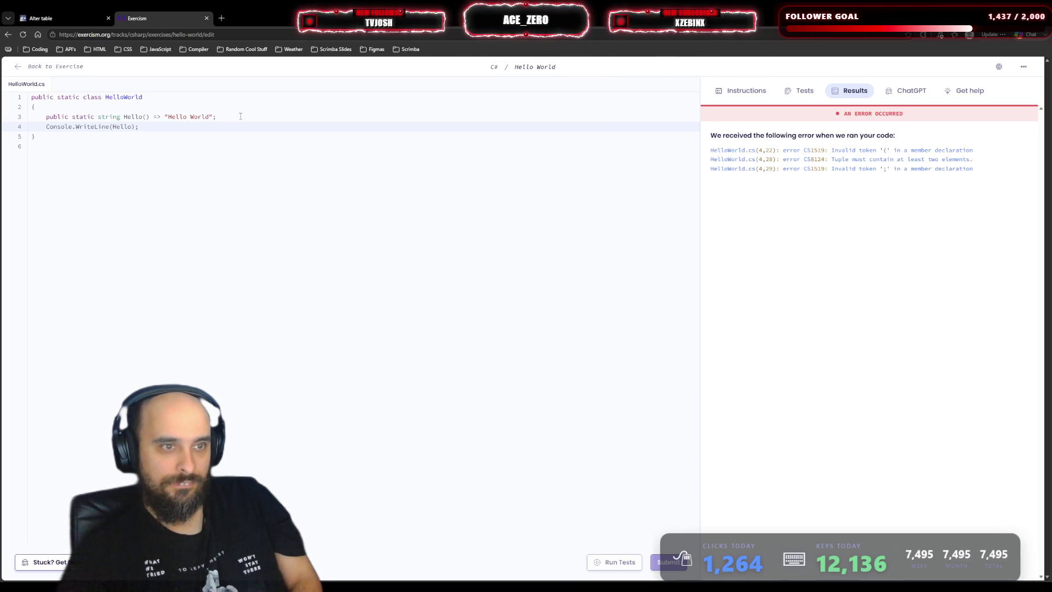
- Delete the old WriteLine line and wrap the "Hello World" string in parentheses
left_click(1, 126)
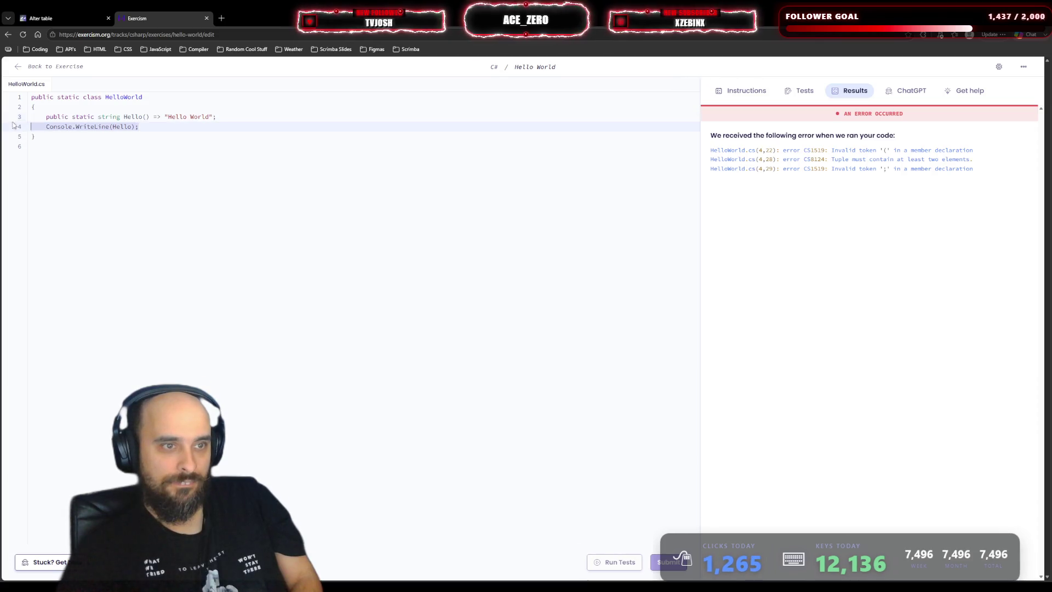
key("BackSpace")
key("End")
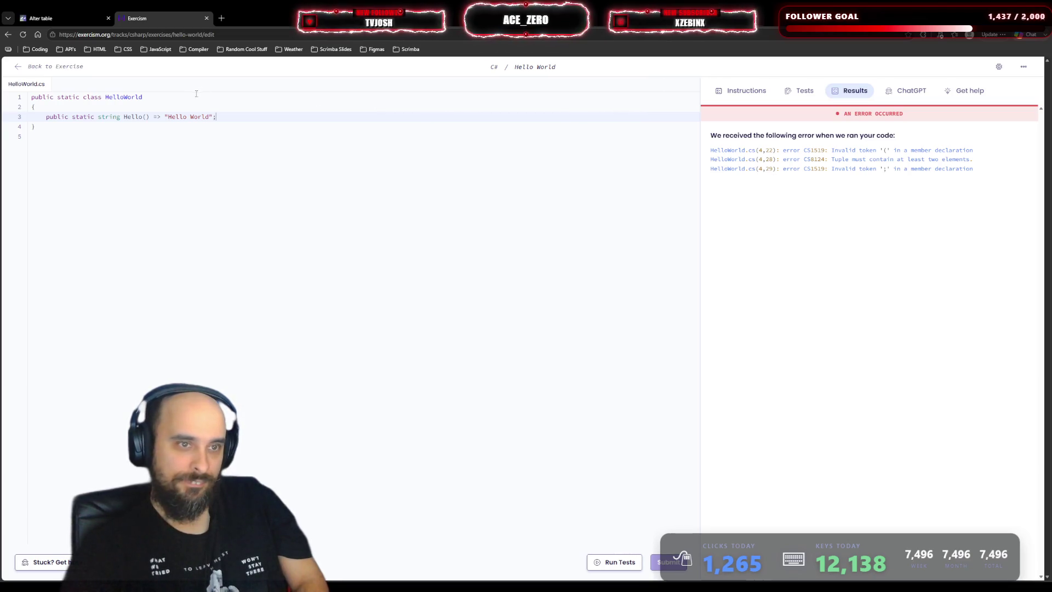
left_click(269, 119)
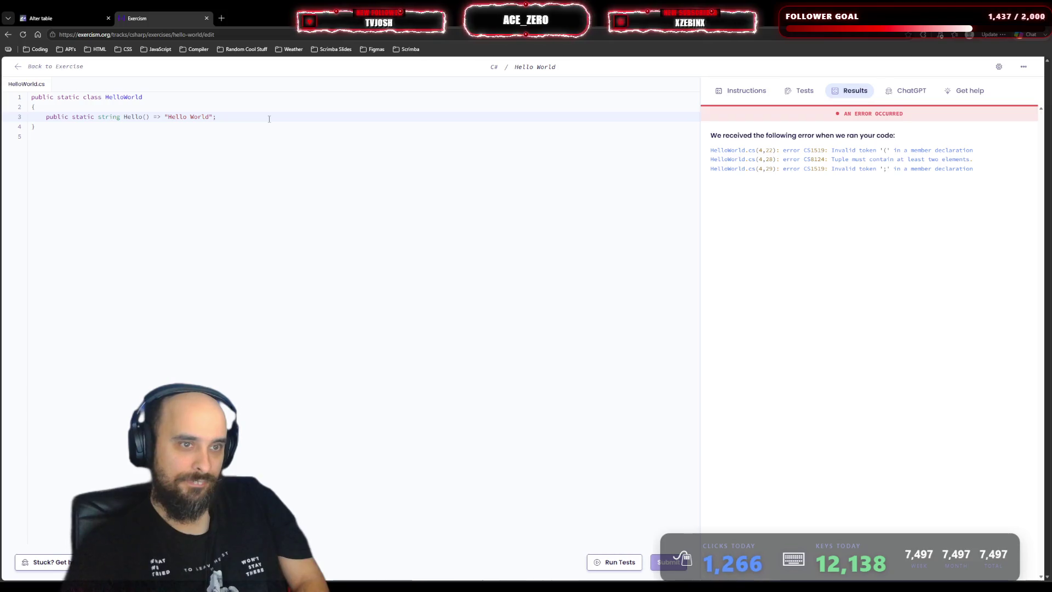
type("(")
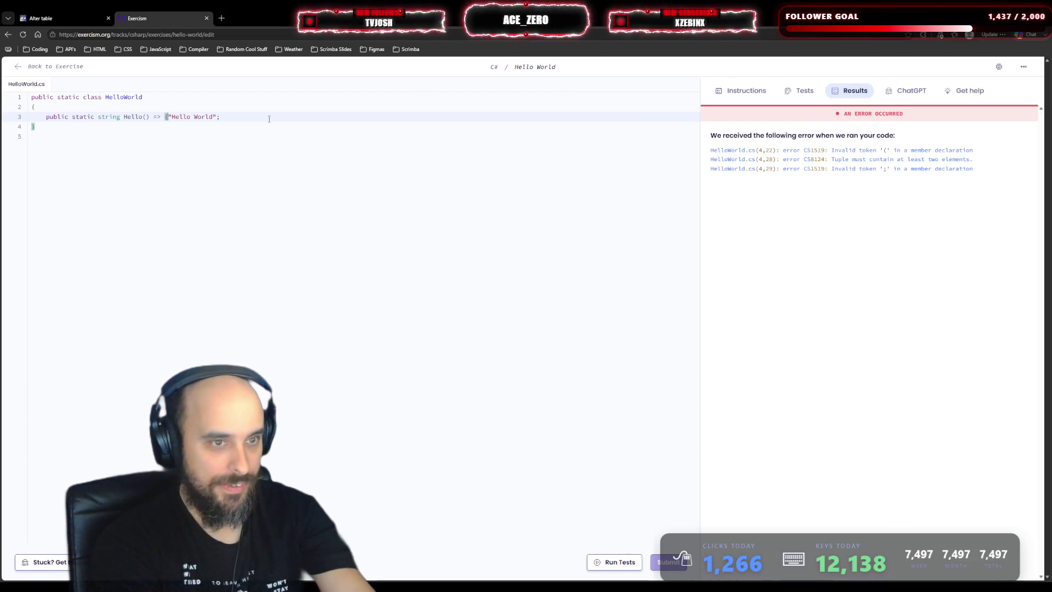
left_click(217, 118)
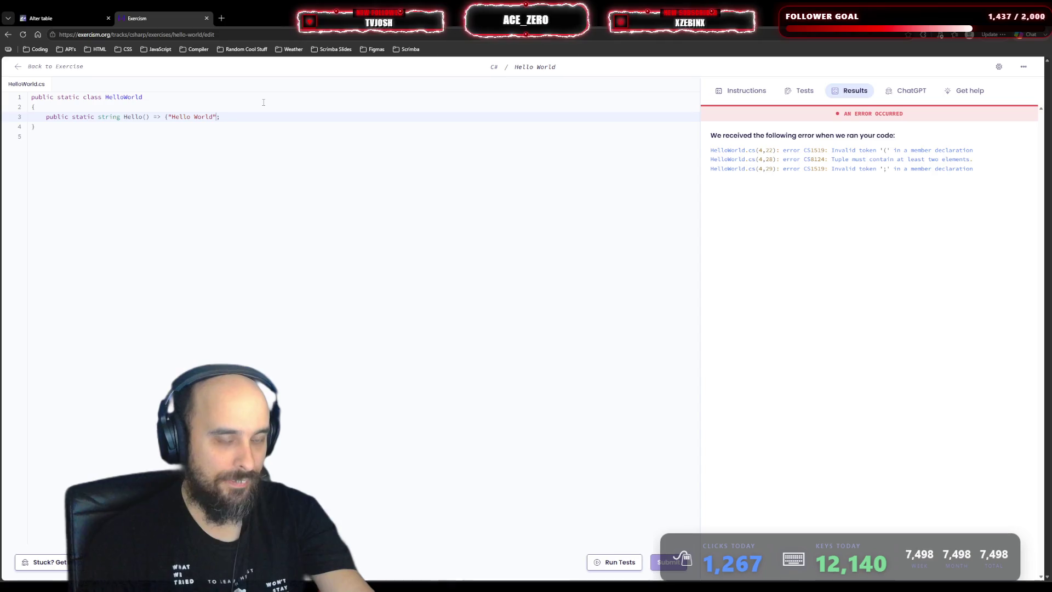
type(")")
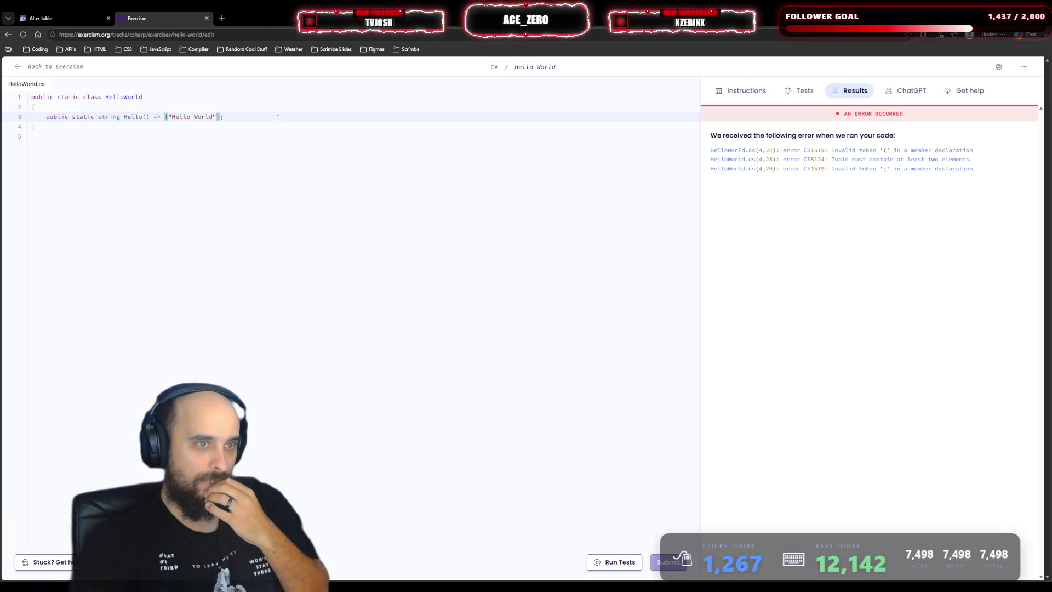
- Add a Console.WriteLine(hello); line below line 3 and run the tests
left_click(294, 113)
key("Return")
type("c")
key("BackSpace")
type("Cons")
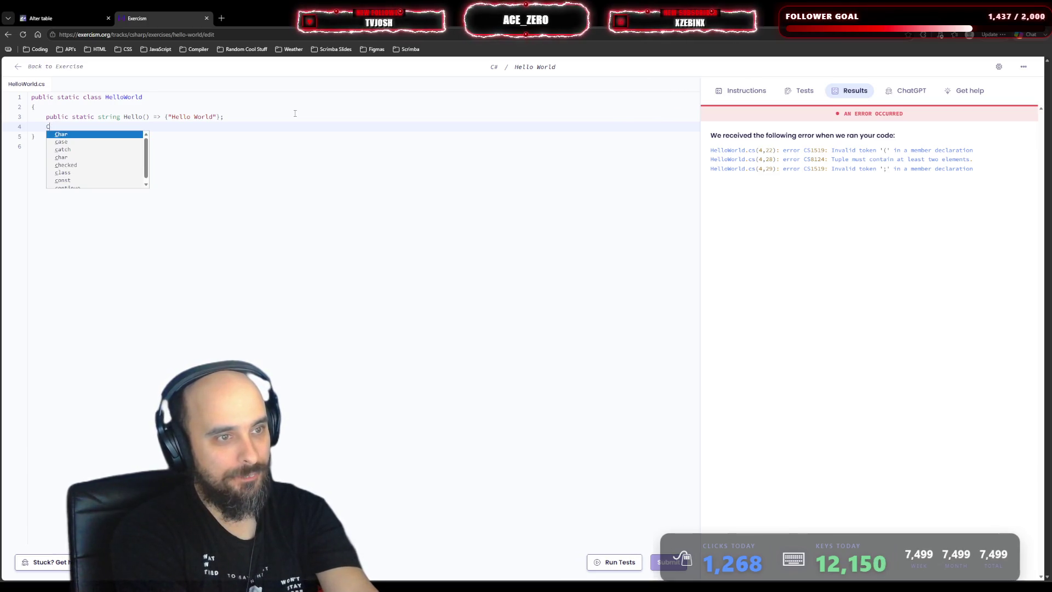
key("Escape")
type("WriteLine()hello")
type(";")
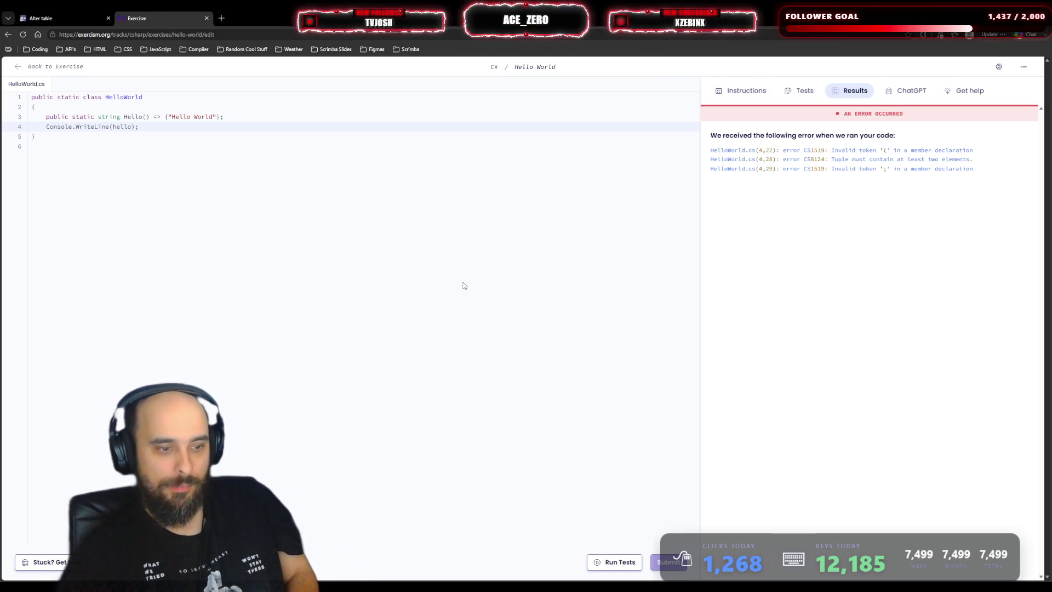
left_click(617, 562)
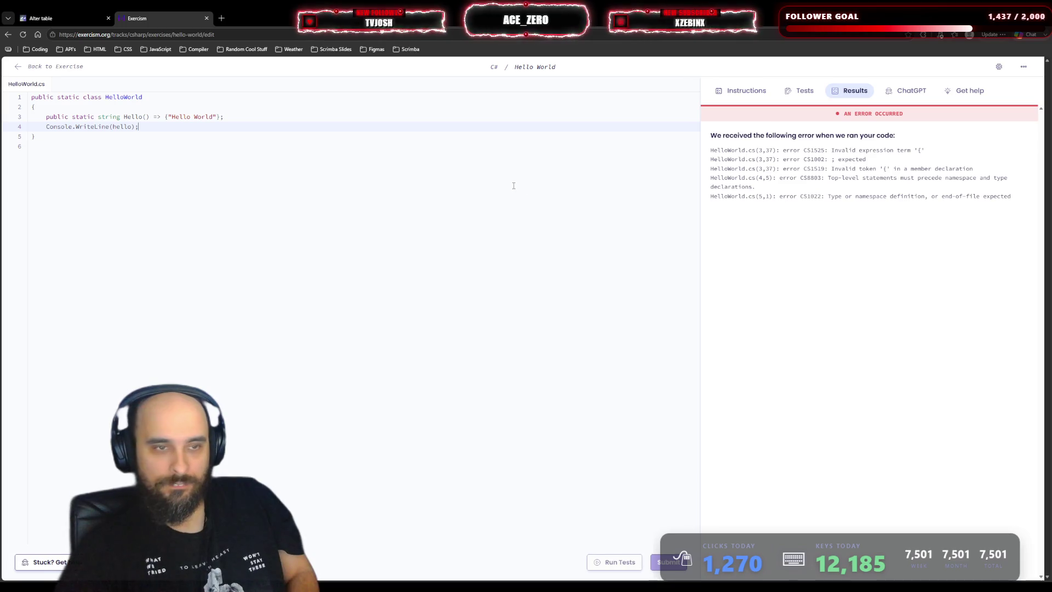
- Remove the parentheses around "Hello World" and end the line with a semicolon
left_click(169, 116)
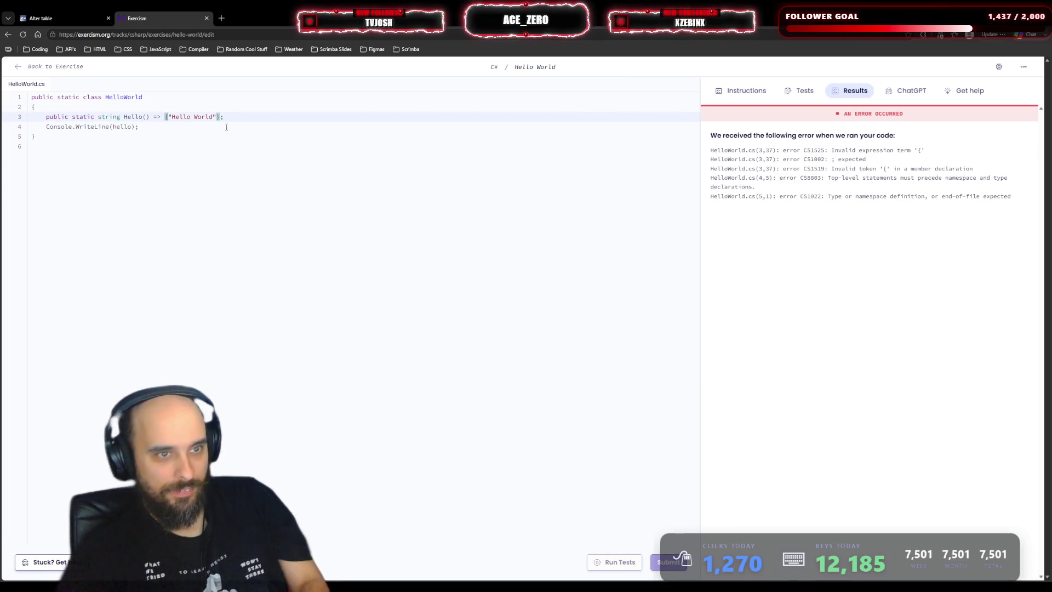
key("BackSpace")
left_click(217, 117)
key("BackSpace")
type(";")
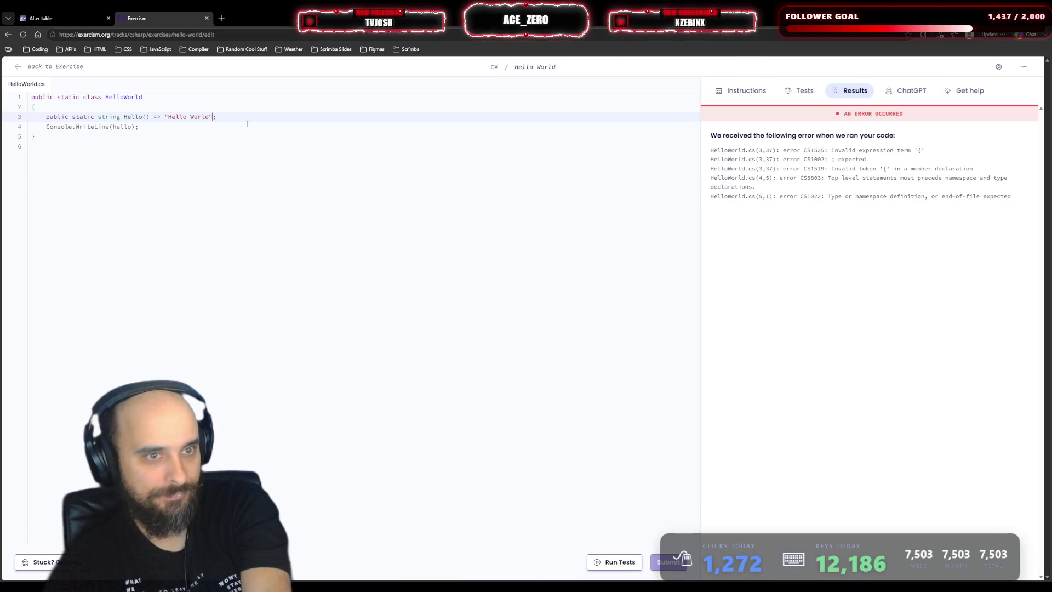
- Delete the Hello method line, change the WriteLine argument to "Hello World", and rerun the tests
left_click_drag(229, 117, 31, 117)
key("BackSpace")
key("BackSpace")
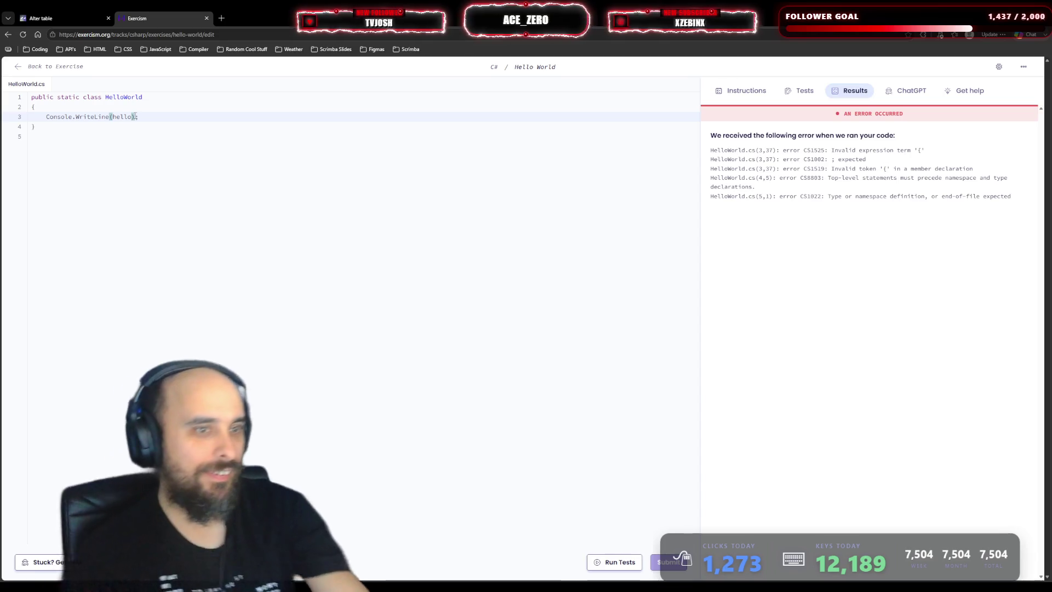
left_click(131, 117)
key("BackSpace")
key("BackSpace")
key("BackSpace")
key("BackSpace")
key("BackSpace")
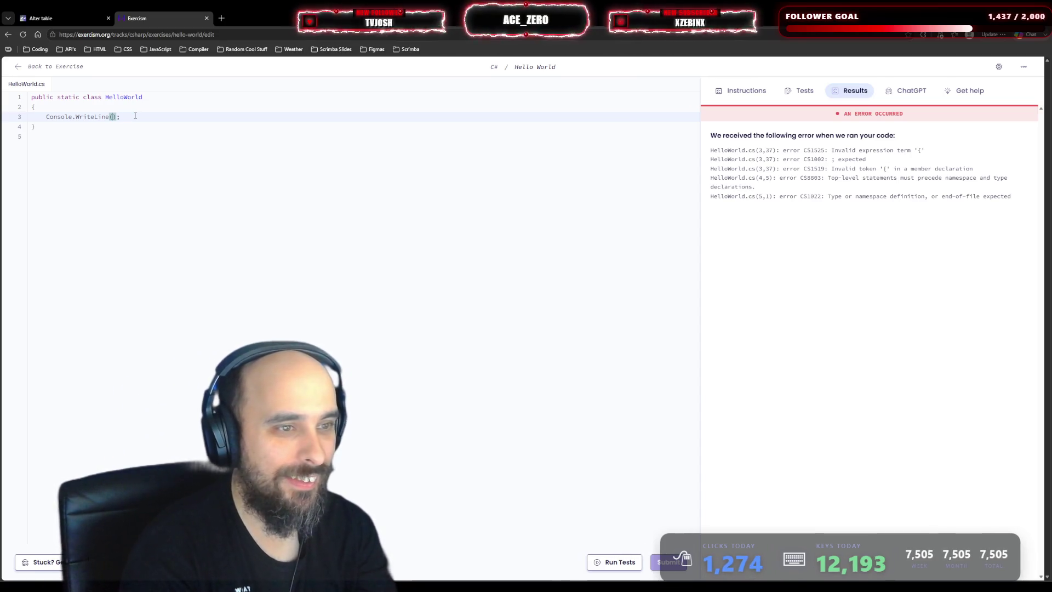
type("\"Hello")
type(" World")
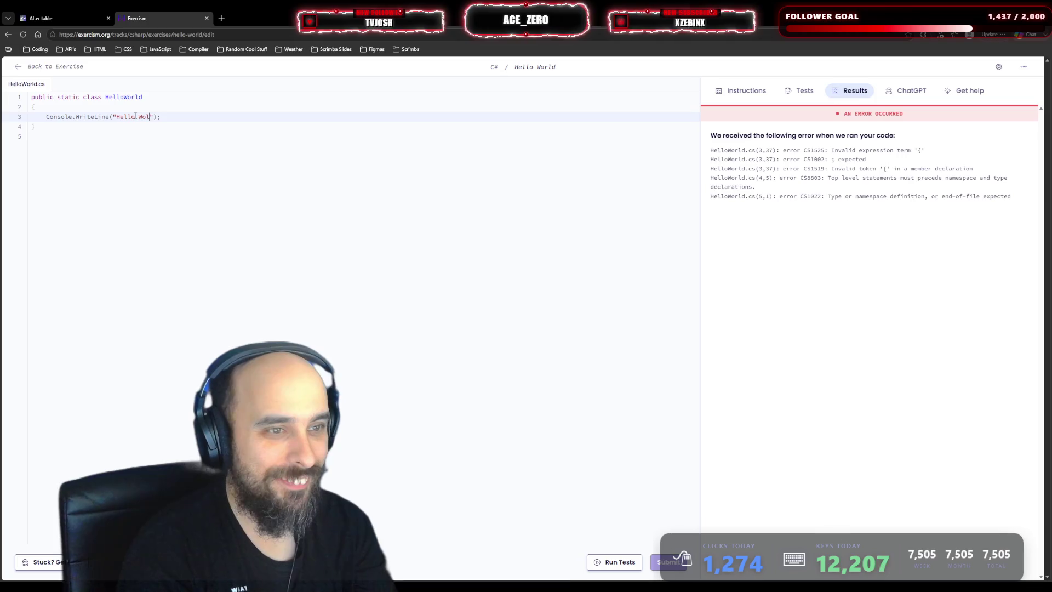
left_click(614, 562)
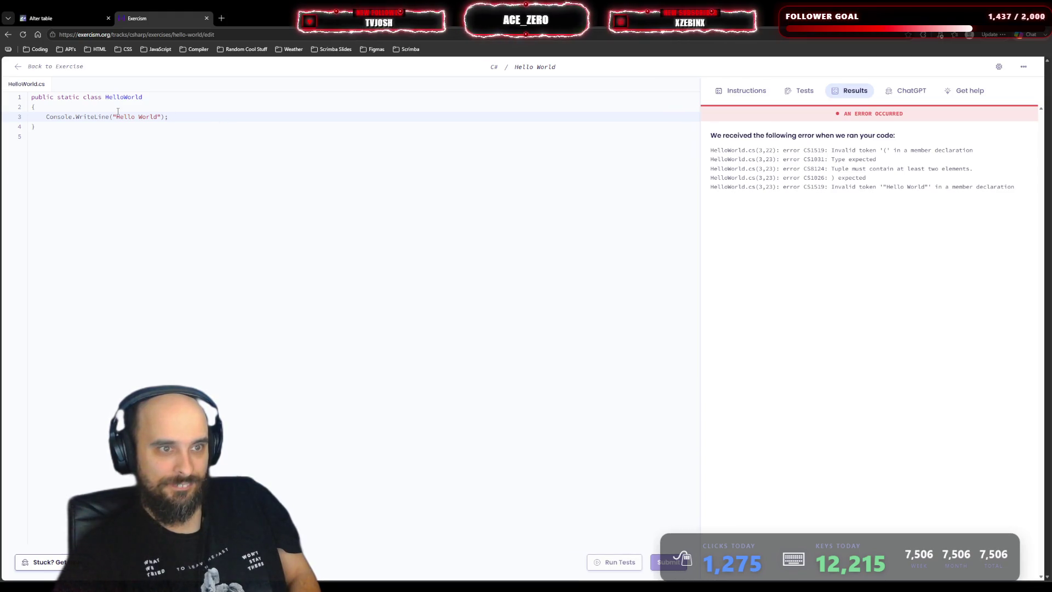
- Select the WriteLine line and open Google in a new browser tab
left_click(11, 117)
left_click(11, 117)
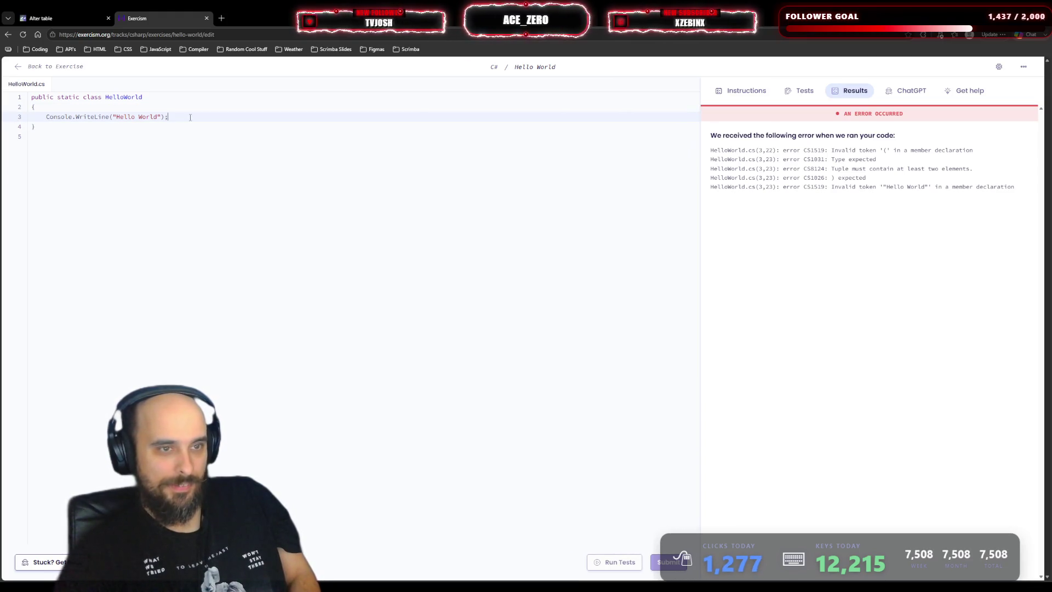
left_click(11, 117)
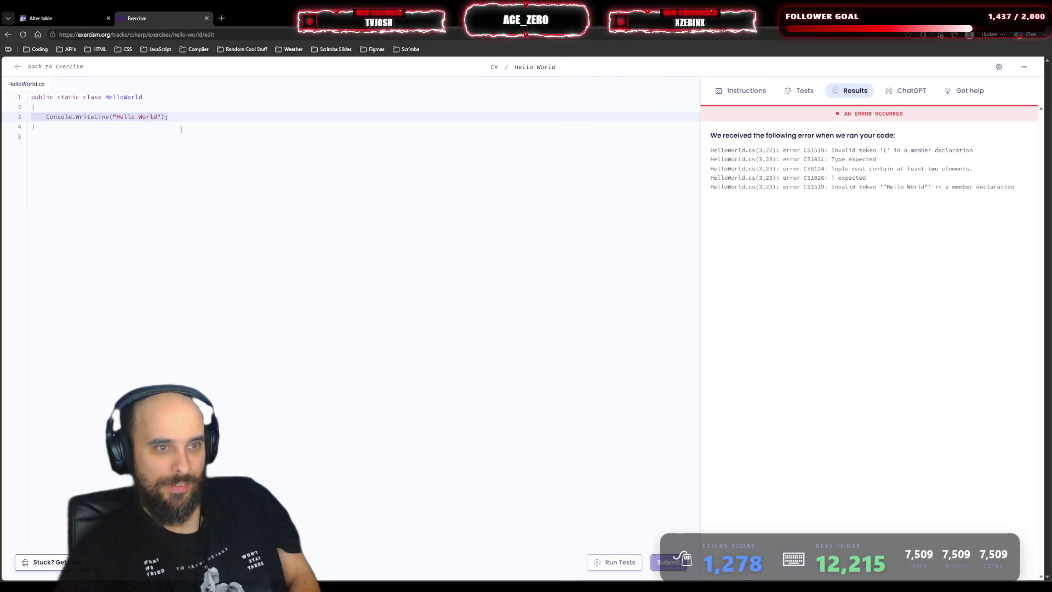
left_click(222, 18)
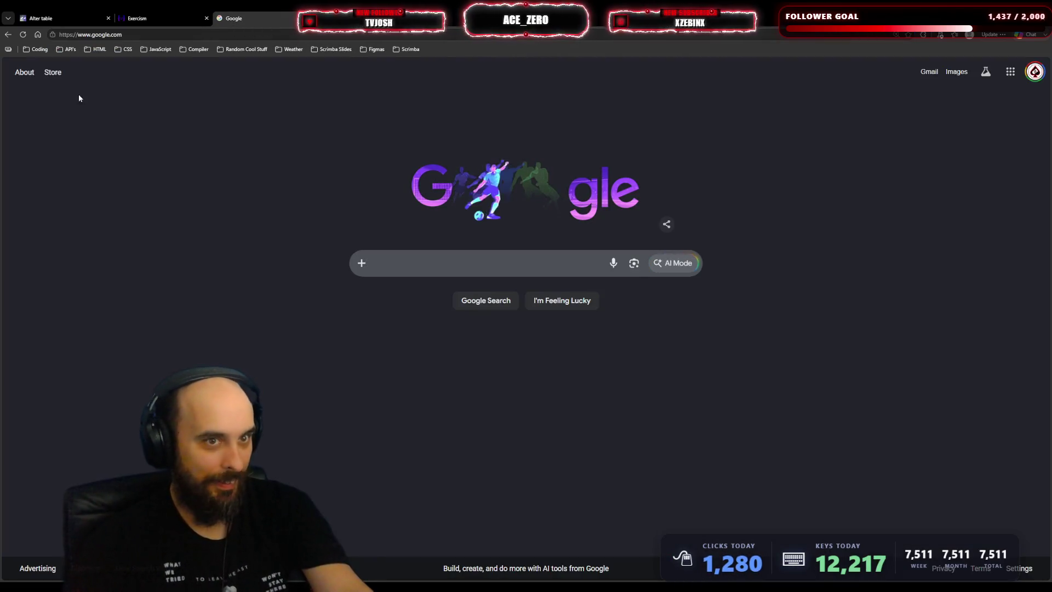
left_click(305, 18)
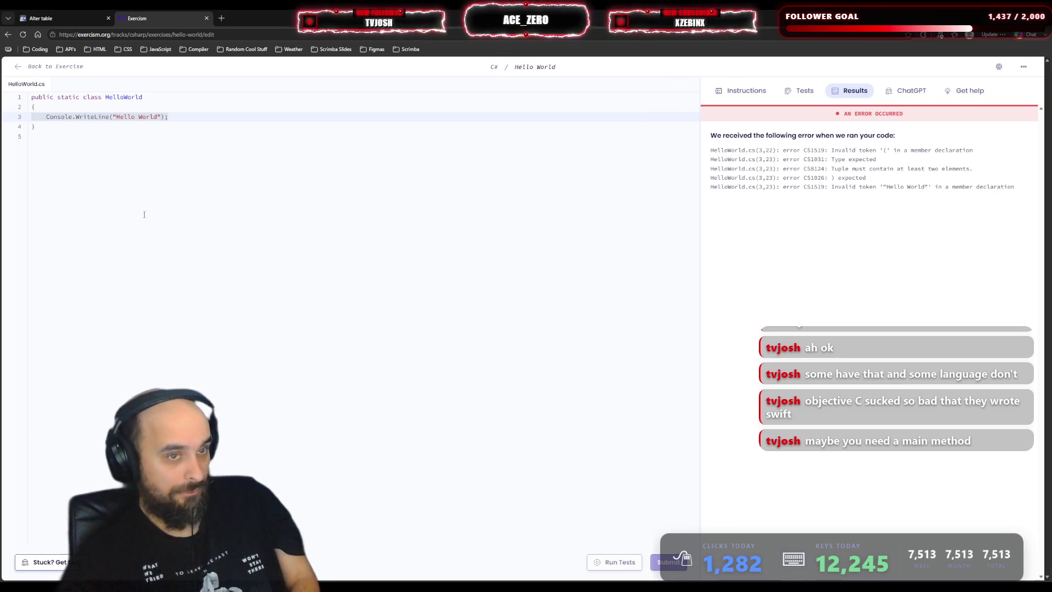
- Delete the HelloWorld class declaration and its braces, leaving only the WriteLine line, and run the tests
left_click(188, 117)
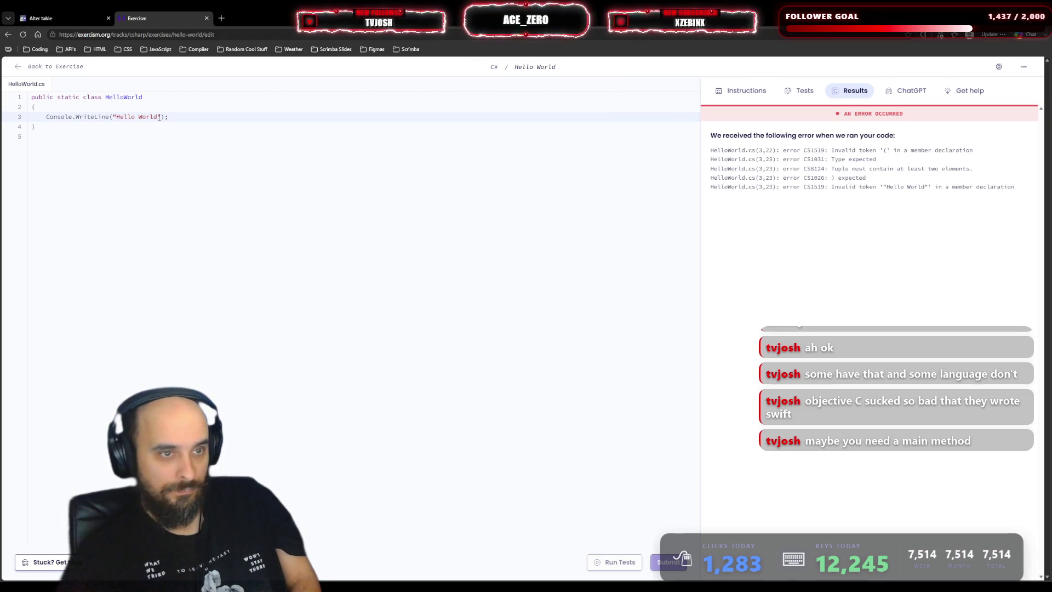
left_click(228, 133)
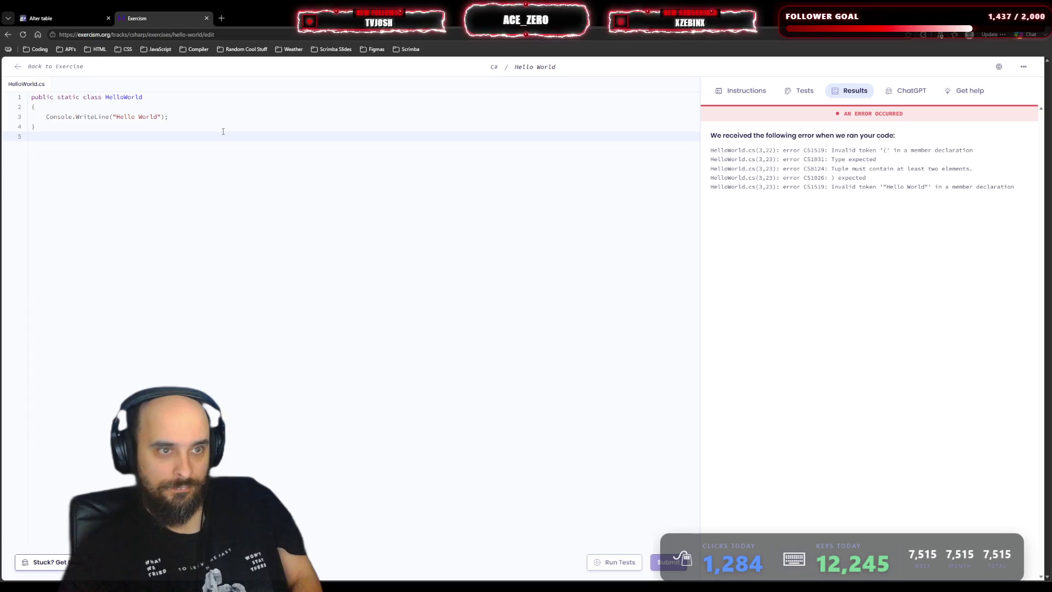
left_click(174, 101)
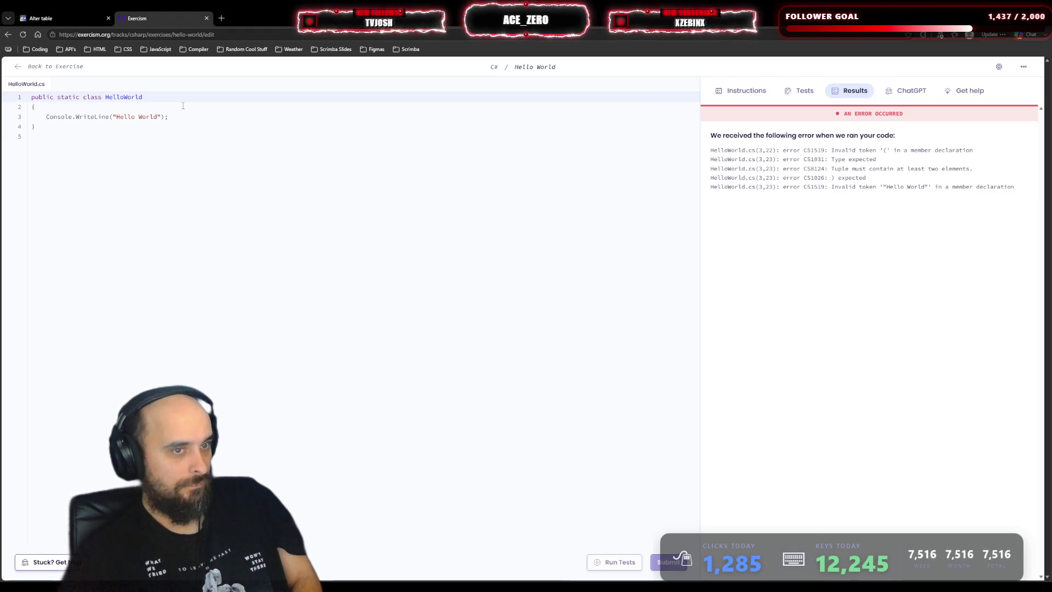
left_click_drag(36, 107, 31, 97)
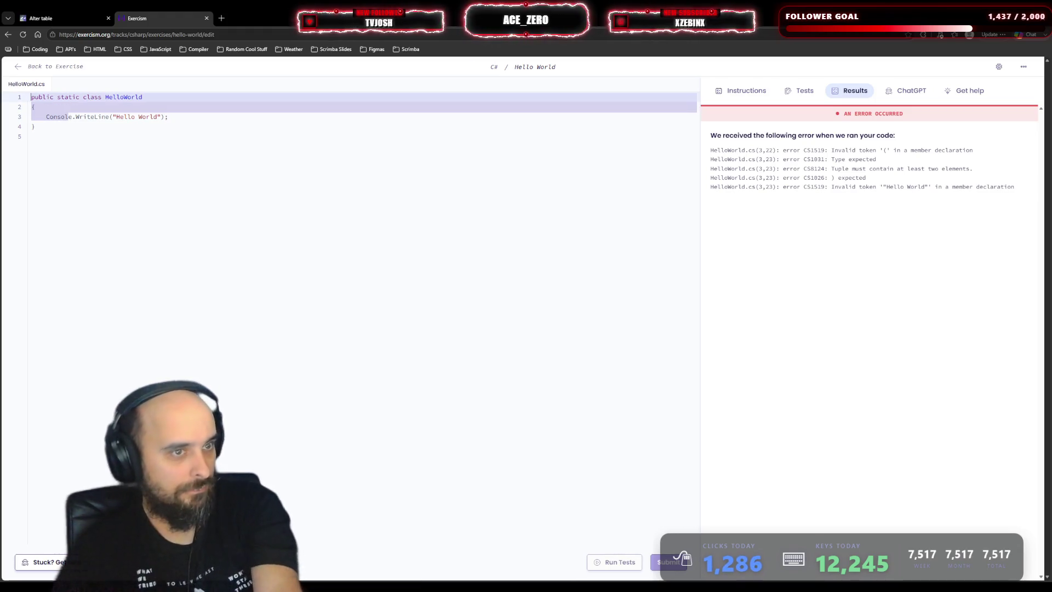
key("BackSpace")
key("Down")
left_click(57, 118)
key("BackSpace")
key("BackSpace")
left_click(614, 562)
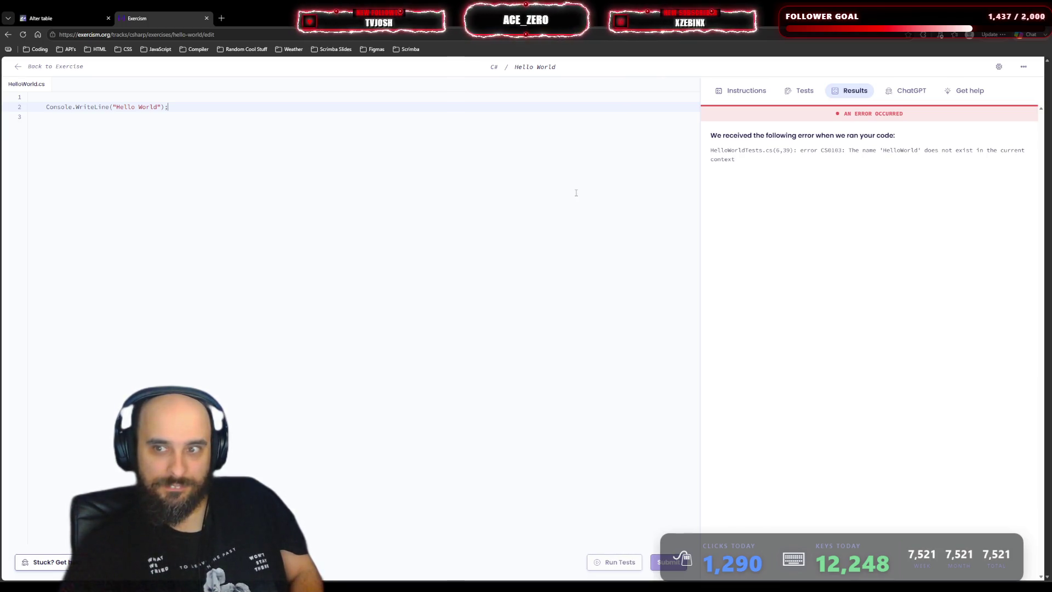
left_click(553, 167)
- Undo back to the original stub and change the greeting from 'Goodbye, Mars!' to 'Hello, World'
key("ctrl+z")
key("ctrl+z")
key("ctrl+z")
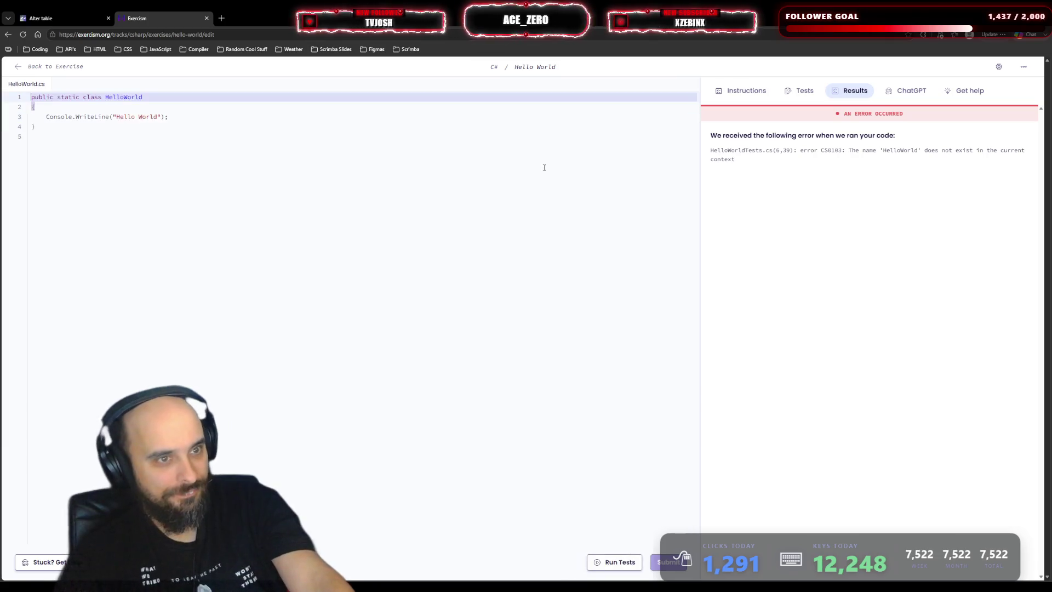
key("ctrl+z")
key("ctrl+z")
key("ctrl+z")
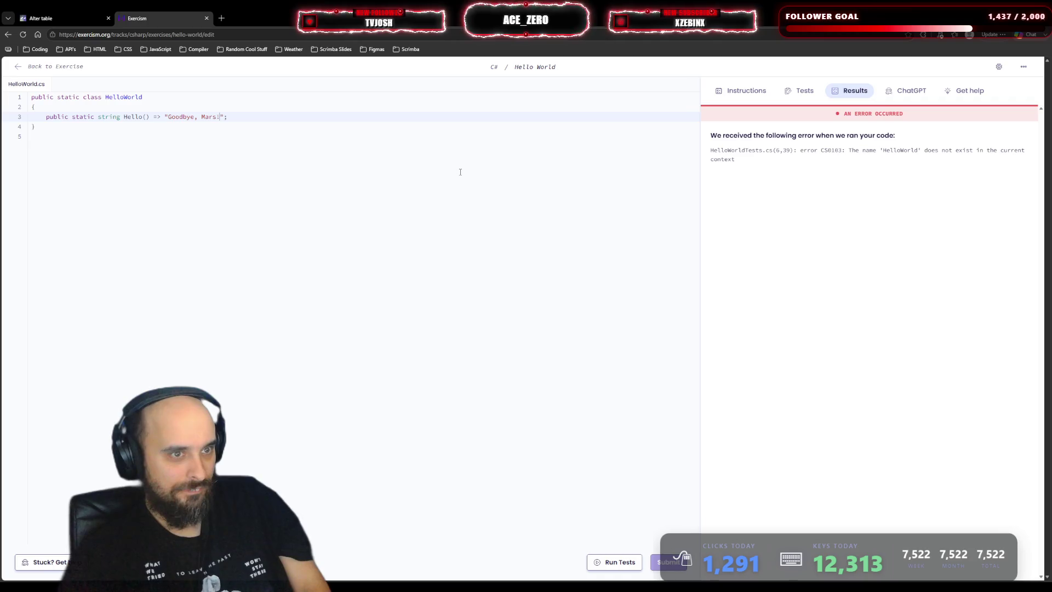
left_click(253, 117)
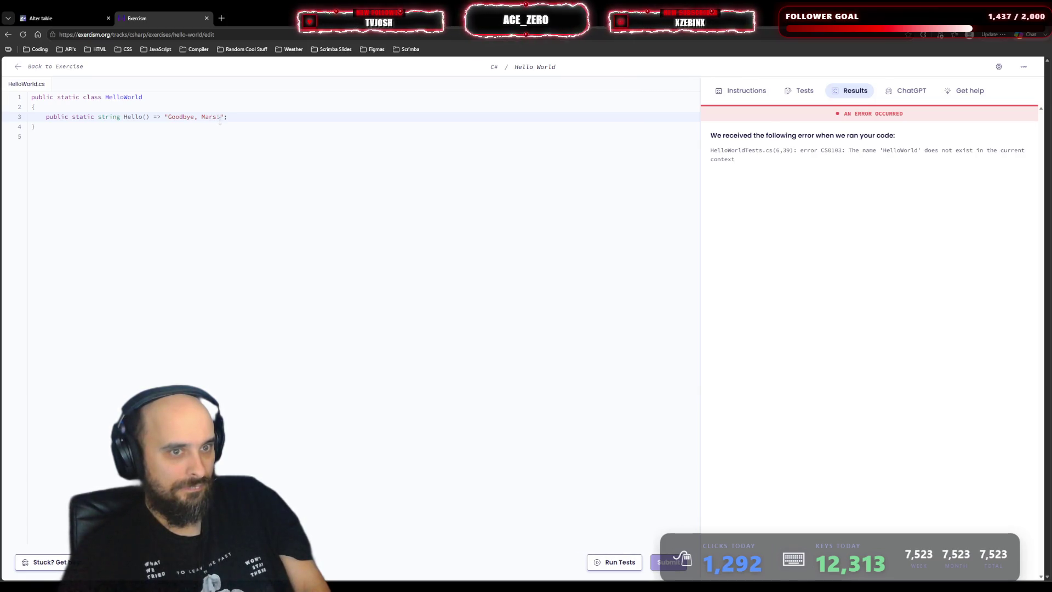
left_click_drag(220, 117, 170, 117)
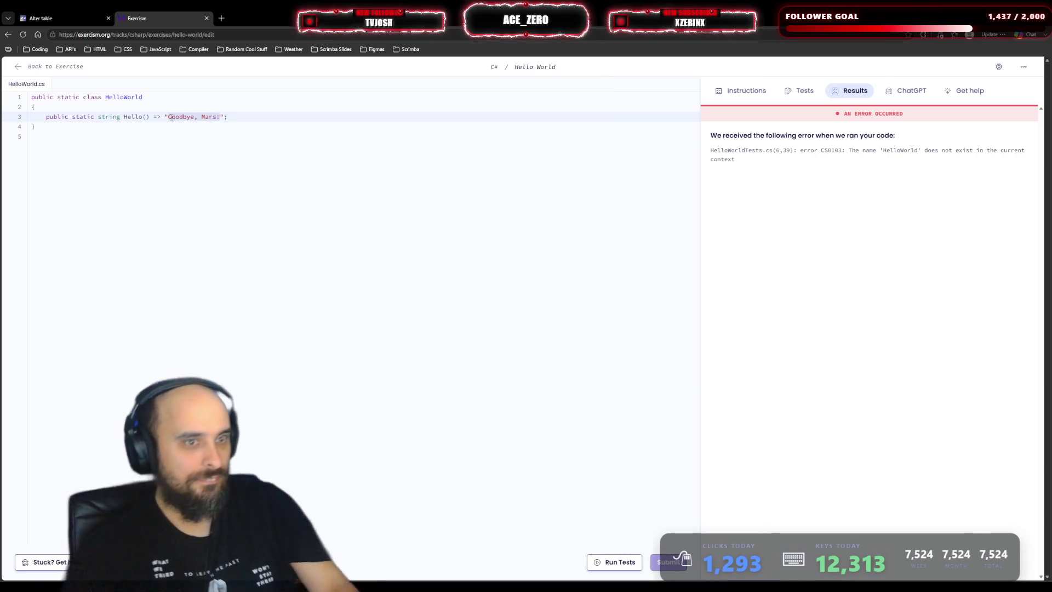
type("Hello")
key("BackSpace")
type(", World")
- Add a Hello(); call below the Hello method, rerun the tests, and close the Exercism tab
left_click(267, 118)
key("Return")
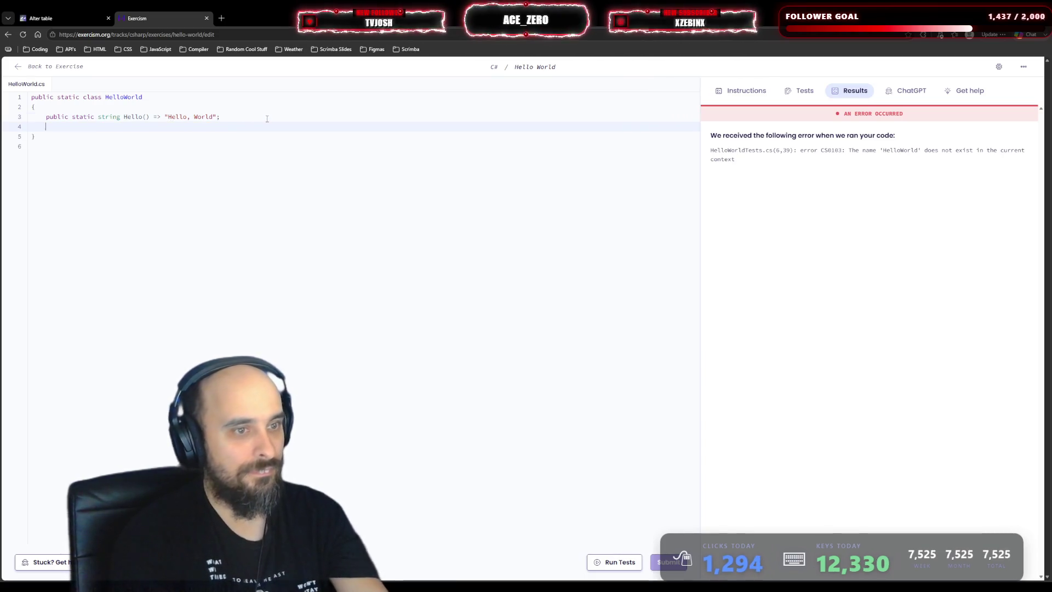
type("Hello")
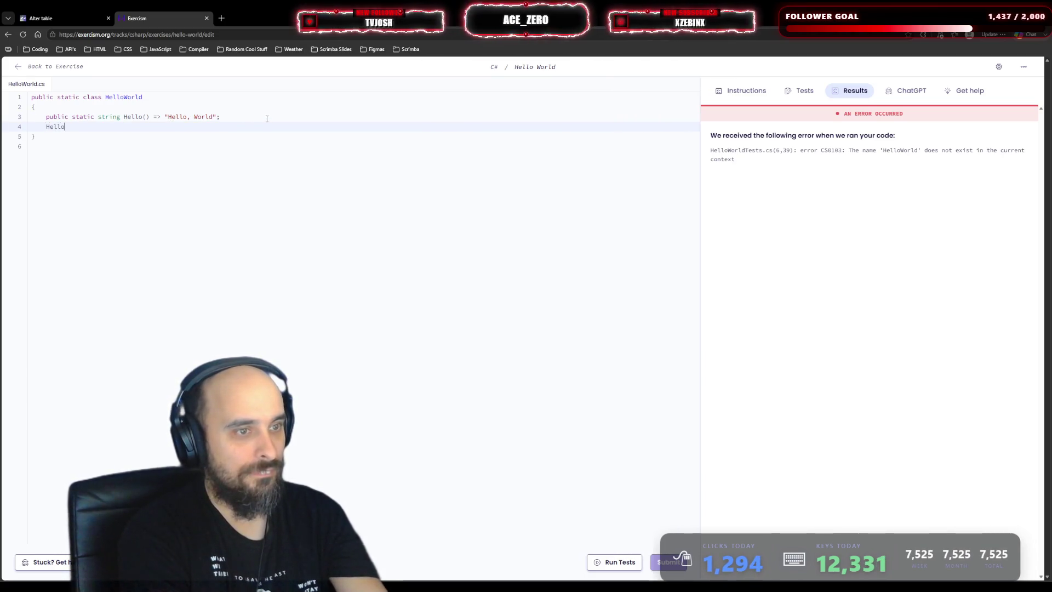
type("();")
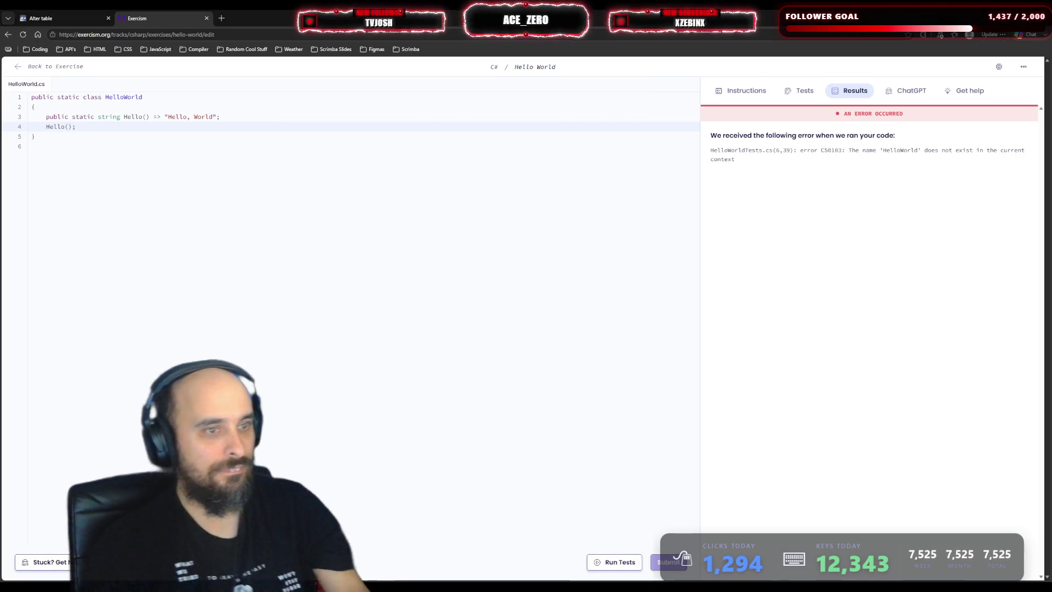
left_click(600, 561)
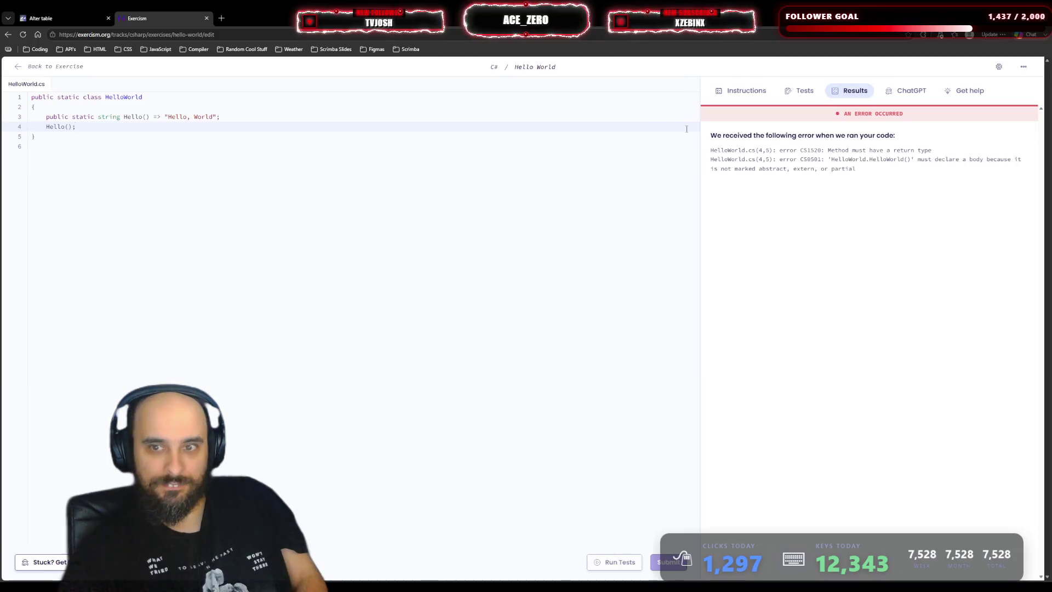
left_click(207, 18)
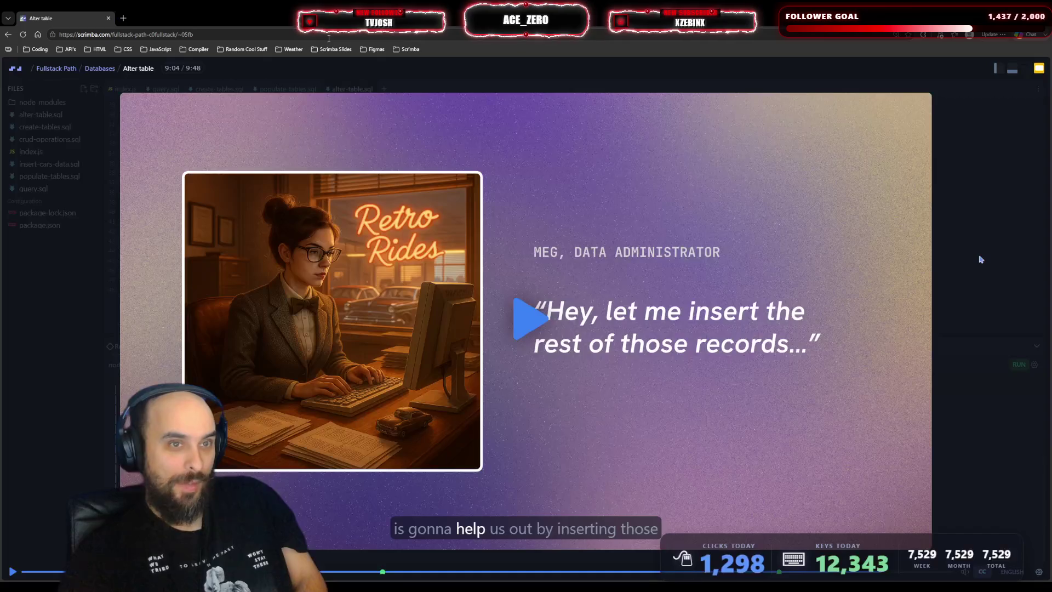
- Resume the Alter table lesson video and let it play into the Joins lesson
left_click(543, 270)
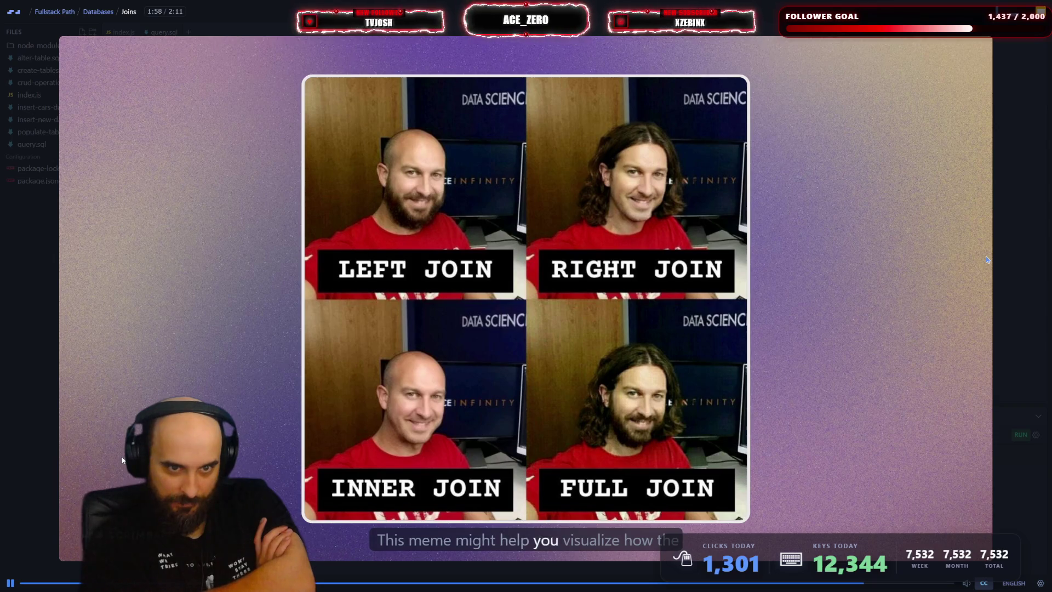
key("space")
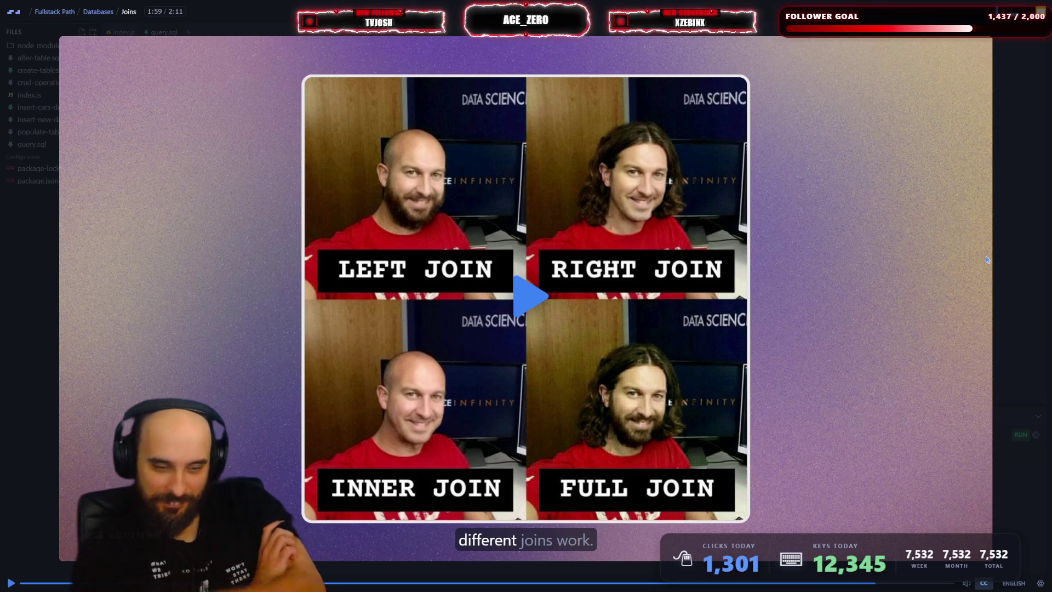
key("space")
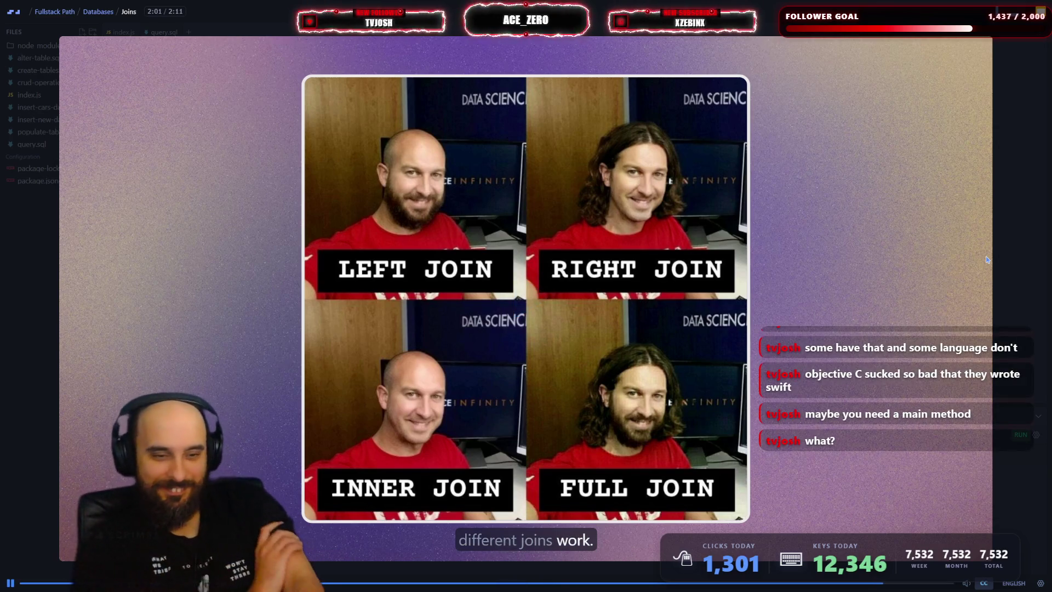
- Pause the Joins lesson on the join-types meme, then resume playback
key("space")
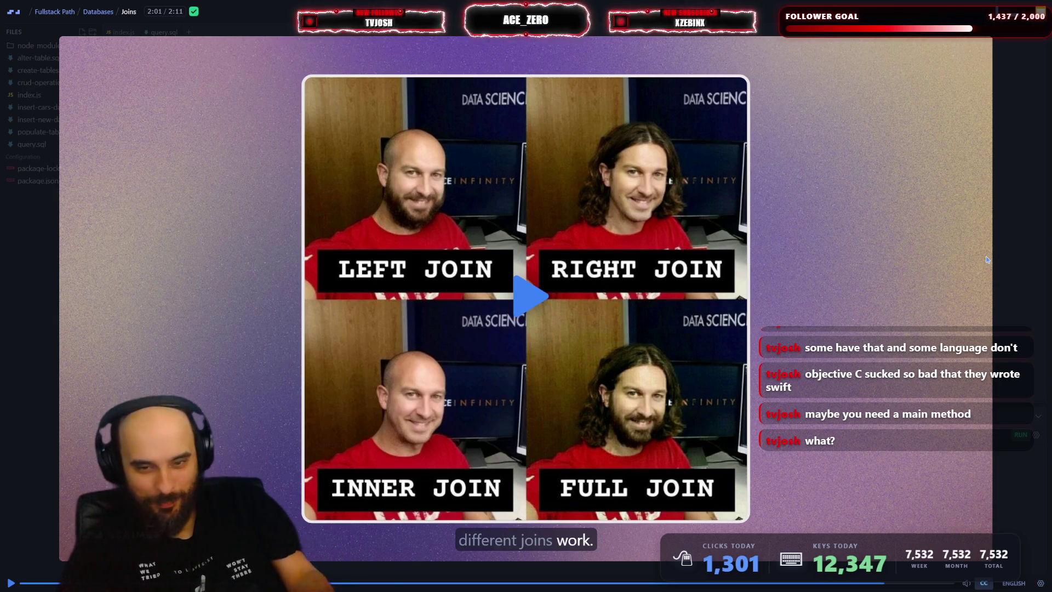
key("space")
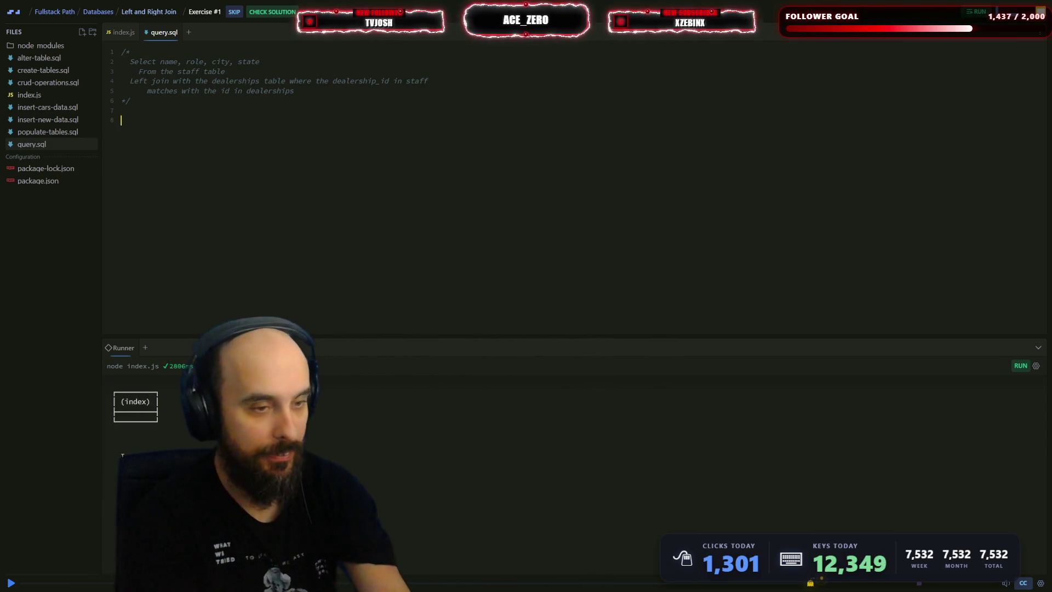
- Write SELECT name, role, city, state FROM staff in query.sql
type("Sele")
key("Tab")
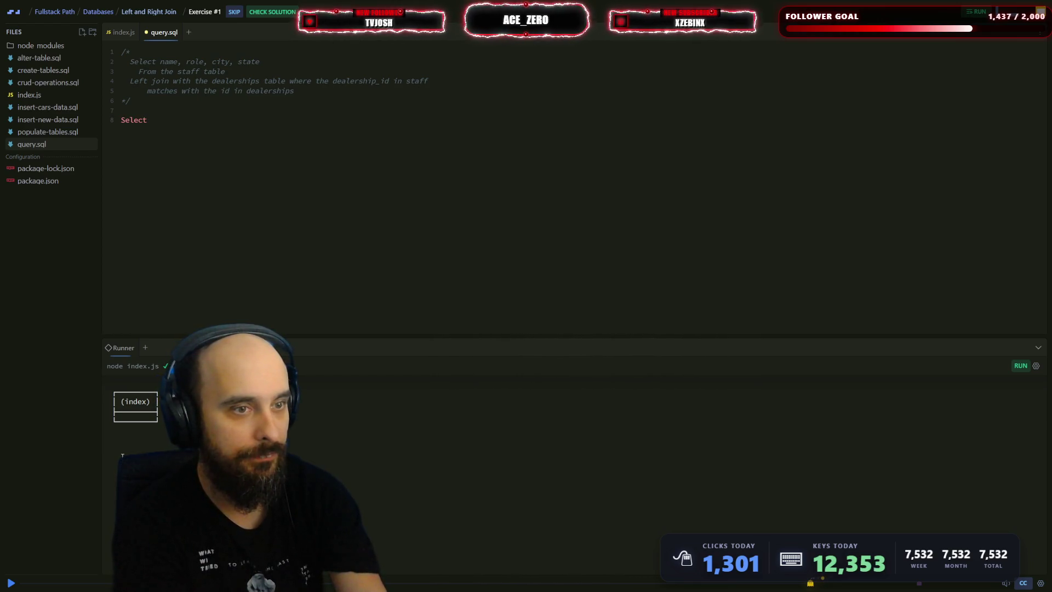
key("BackSpace")
key("BackSpace")
type("EL")
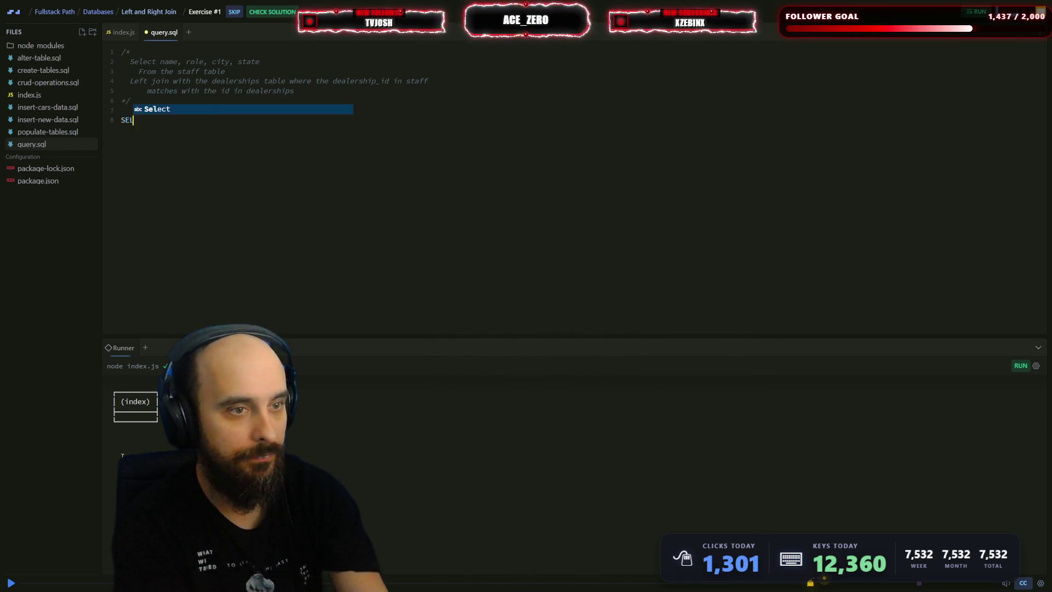
type("ECT name,rol")
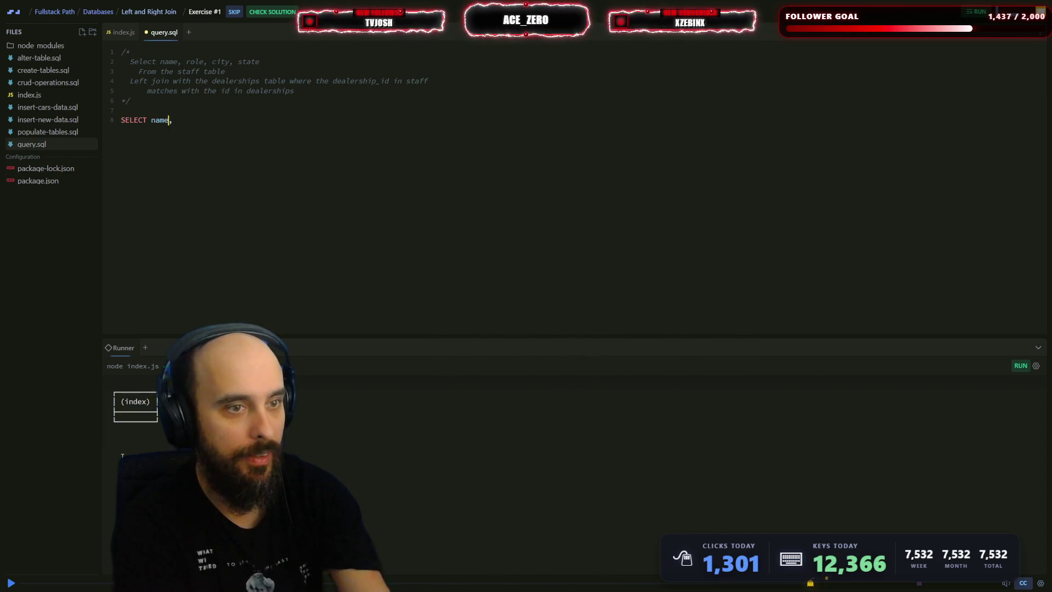
key("BackSpace")
key("BackSpace")
key("BackSpace")
type("roelm")
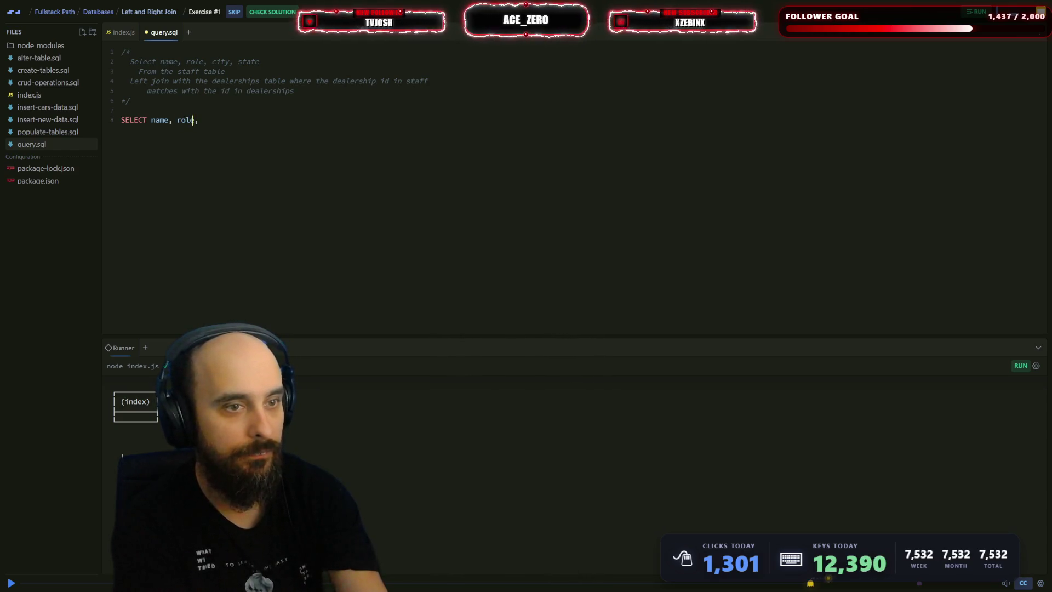
type(", city")
key("End")
key("BackSpace")
key("Left")
key("Left")
type("tate F")
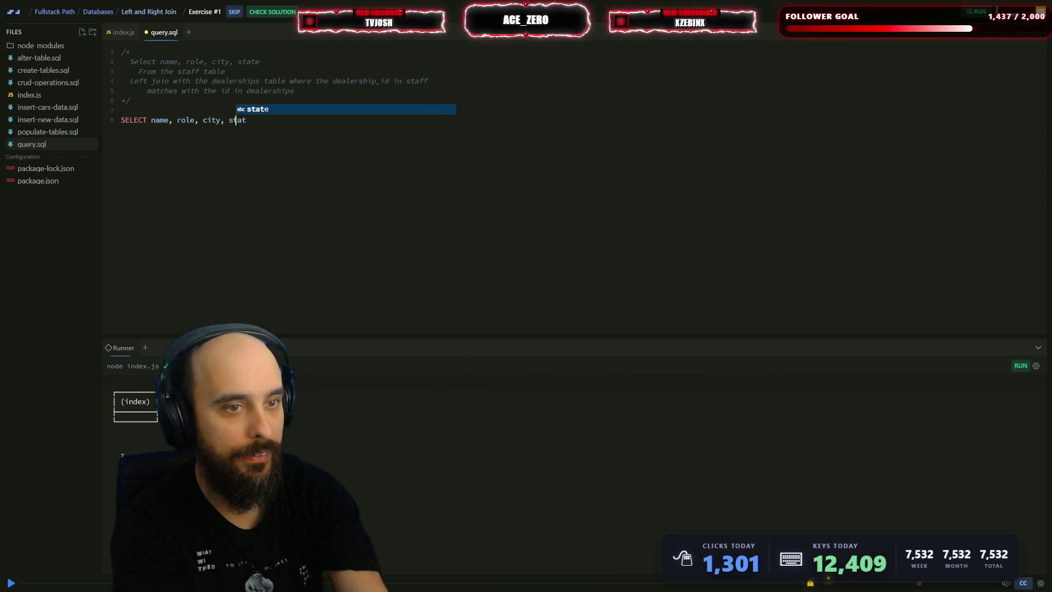
key("Delete")
key("Delete")
key("Delete")
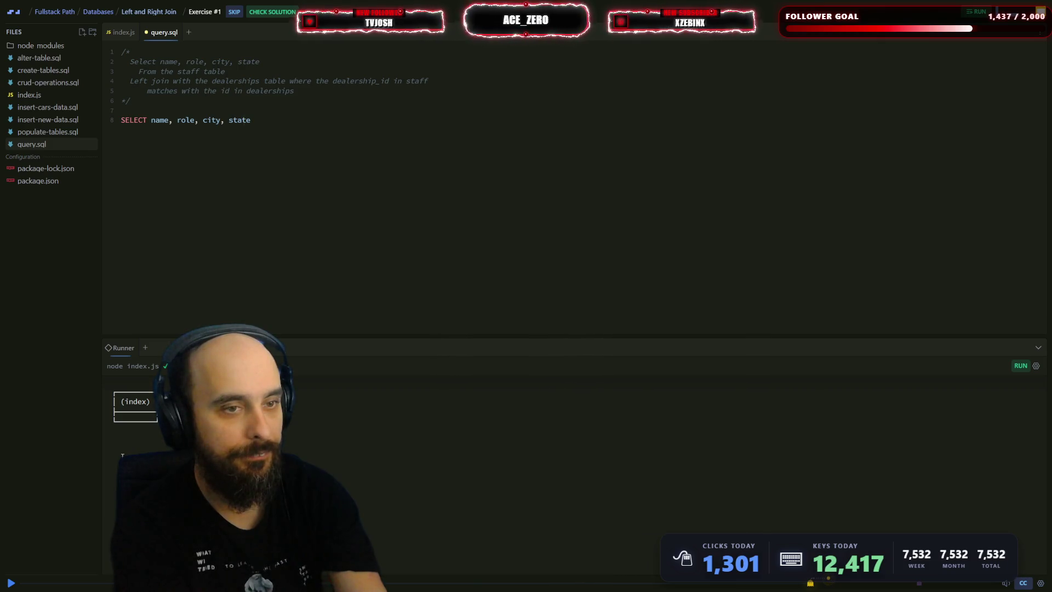
key("ctrl+z")
type("OM")
key("Left")
key("Left")
key("Left")
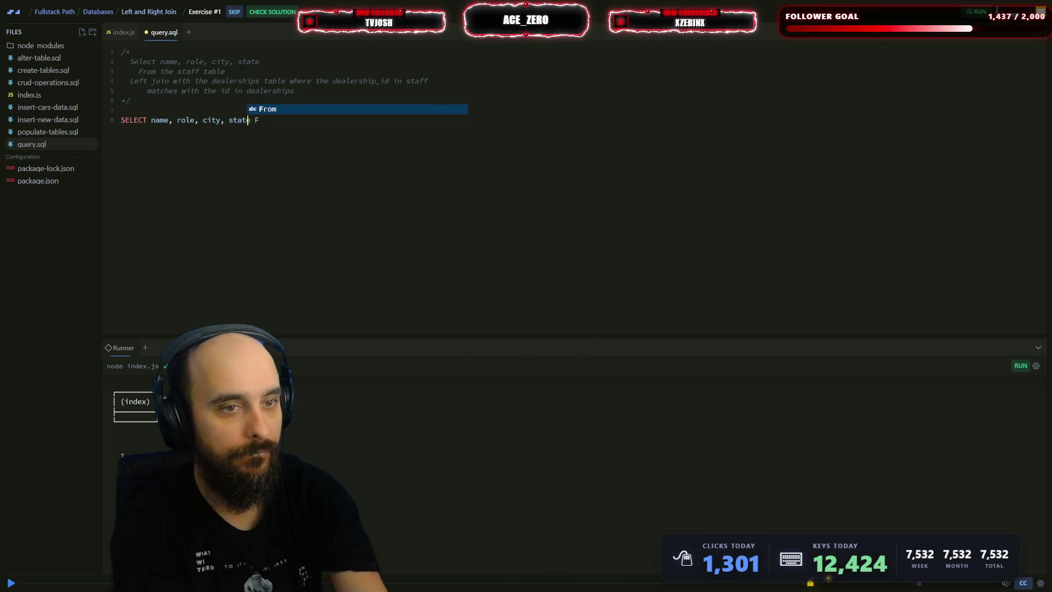
key("End")
type("c")
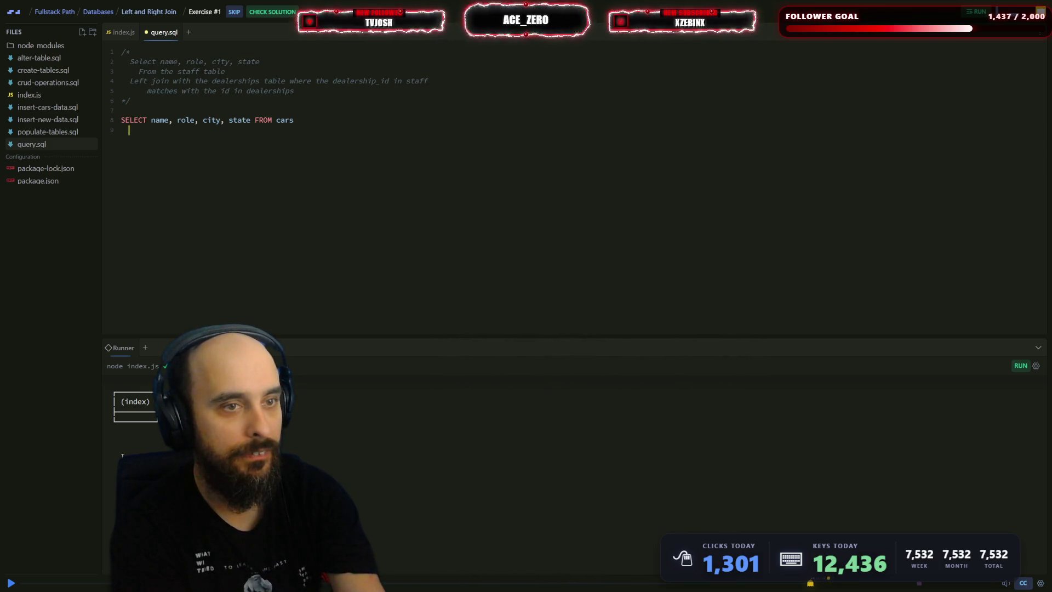
key("BackSpace")
key("ctrl+BackSpace")
type("sta")
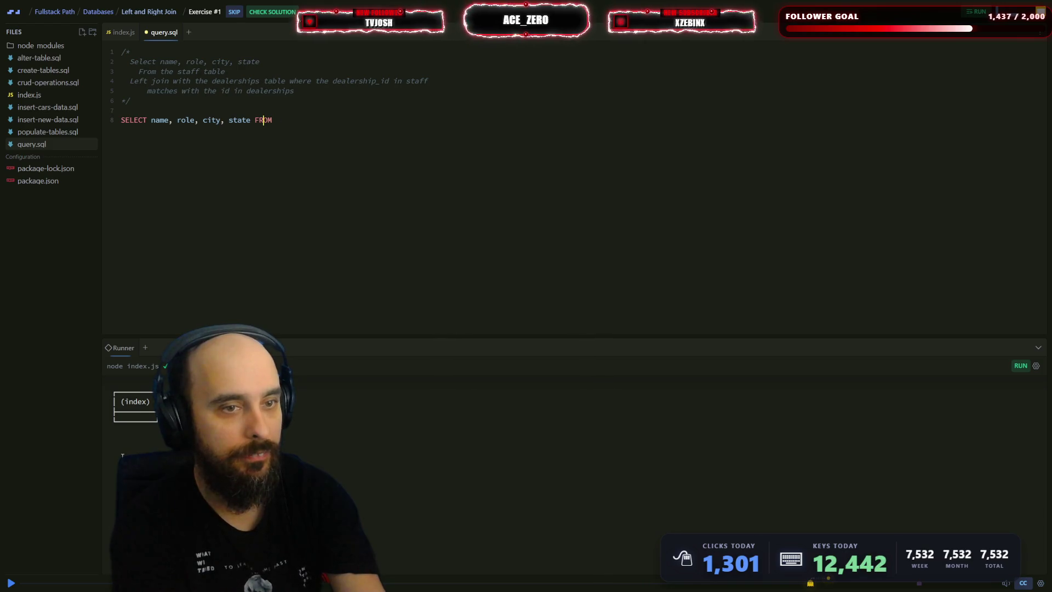
type("ff")
key("Return")
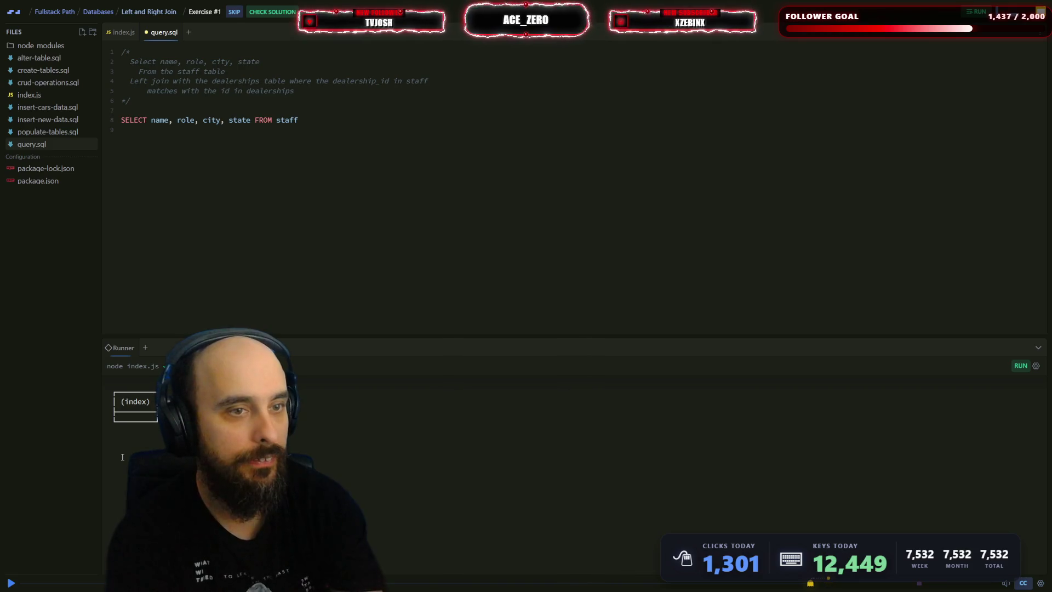
- Add a LEFT JOIN dealerships ON line below the FROM clause
type("LEft")
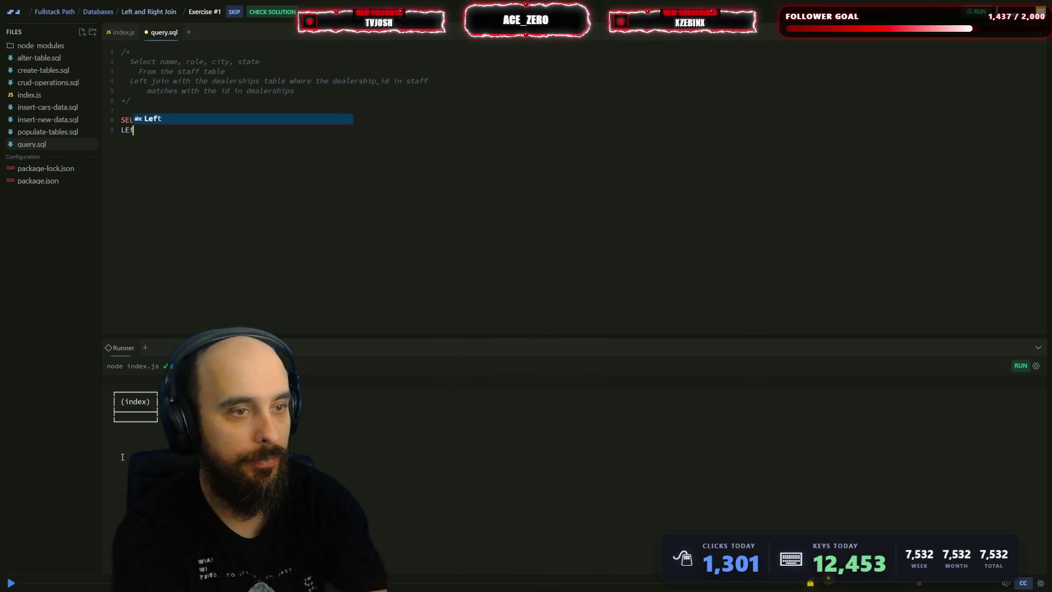
key("BackSpace")
key("BackSpace")
type("FT JOI")
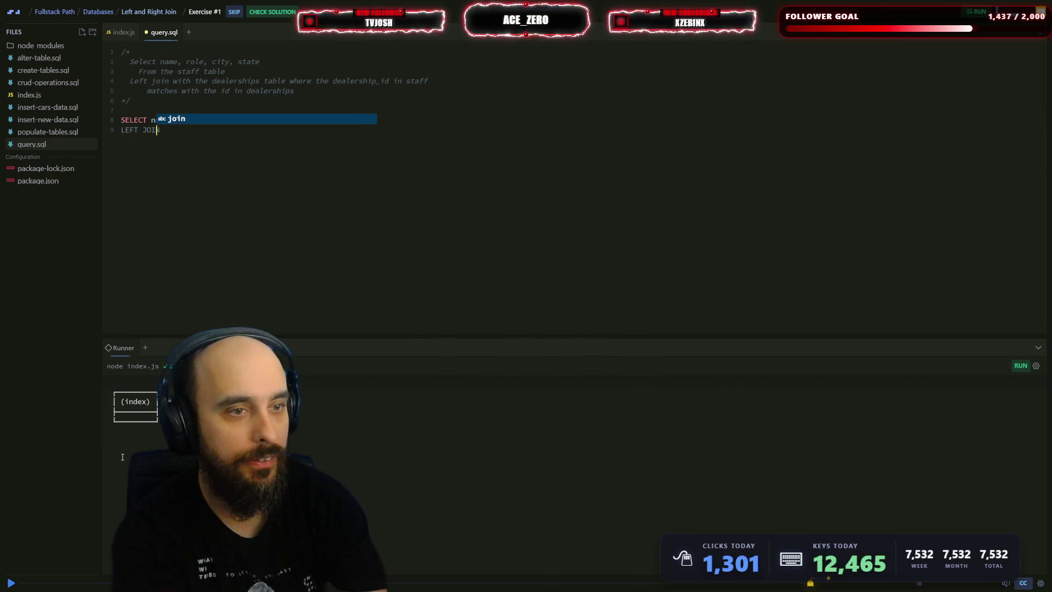
type("N")
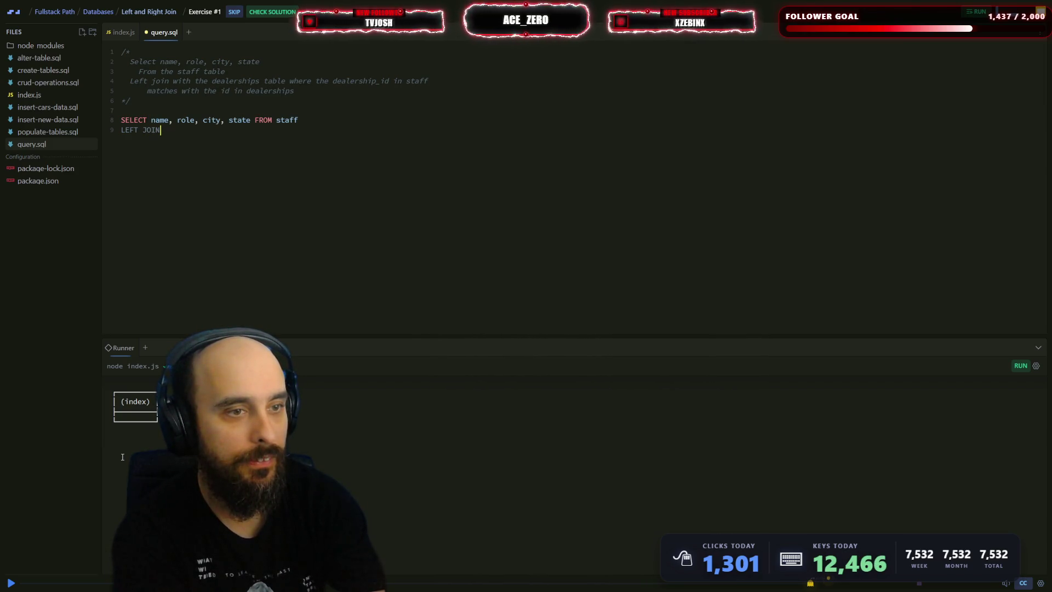
type(" de")
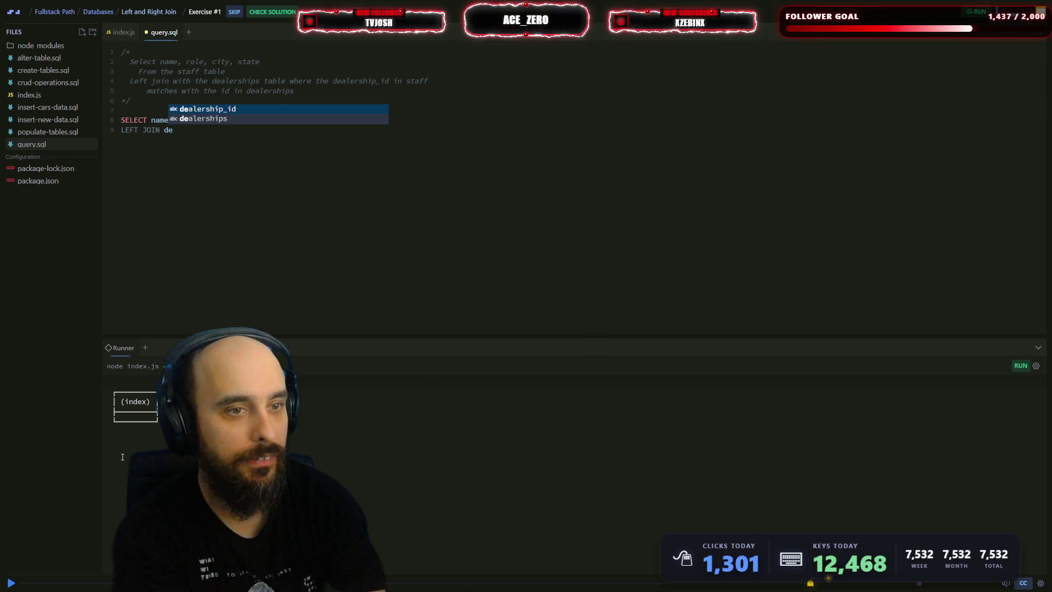
key("Down")
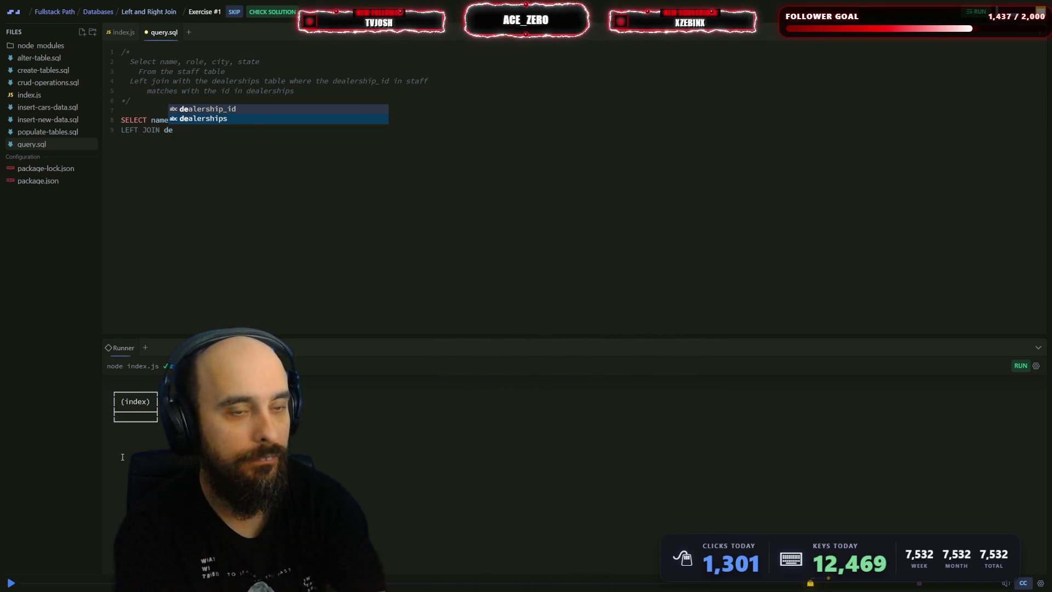
key("Return")
key("BackSpace")
key("BackSpace")
type("ON")
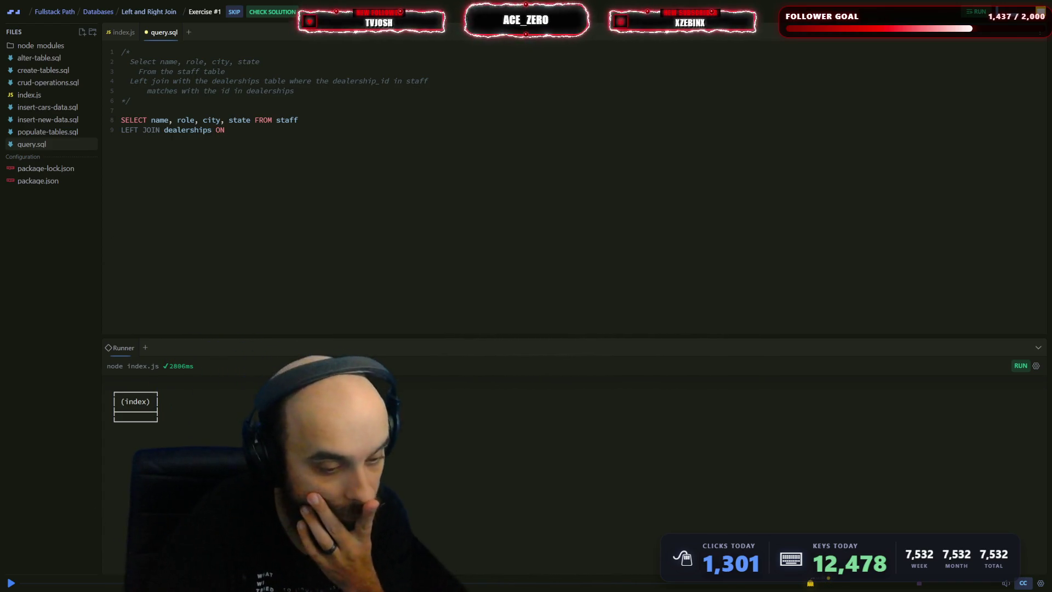
left_click(488, 160)
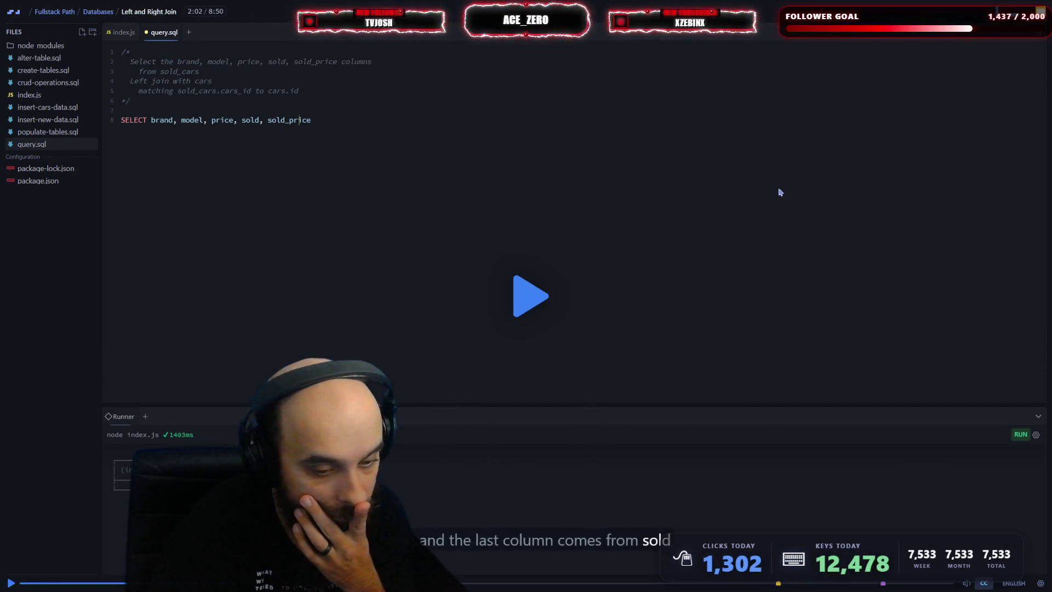
- Skip ahead in the lesson to the sold_cars LEFT JOIN cars example using aliases SC and C
left_click(636, 160)
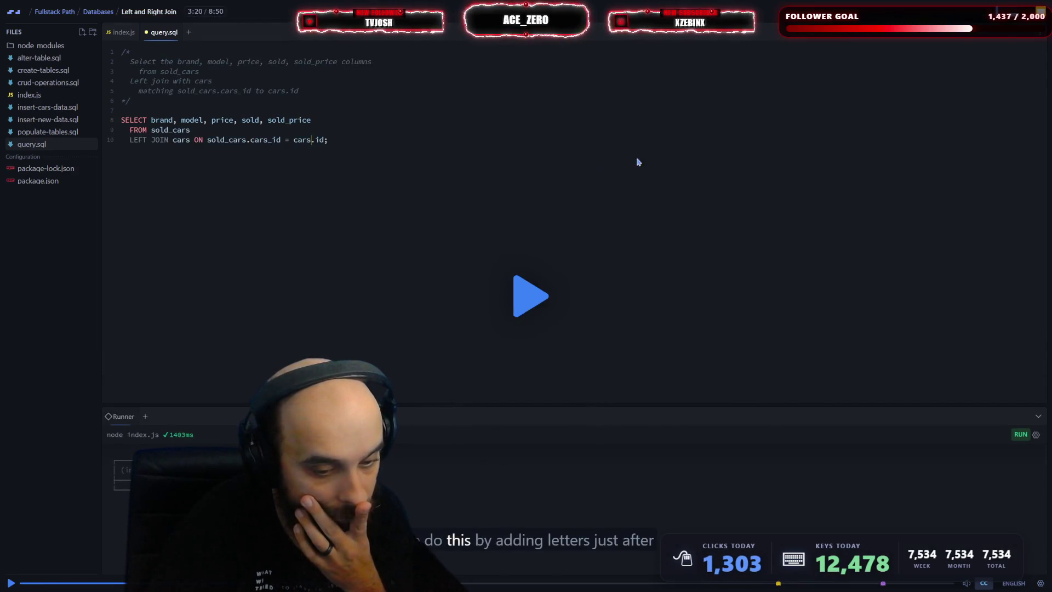
left_click(496, 130)
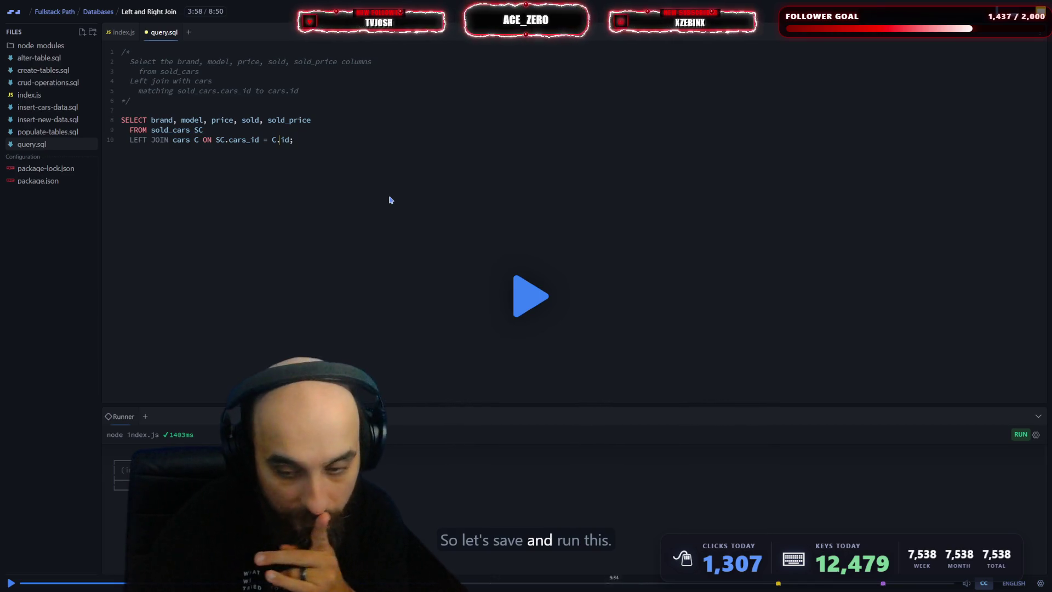
left_click(779, 584)
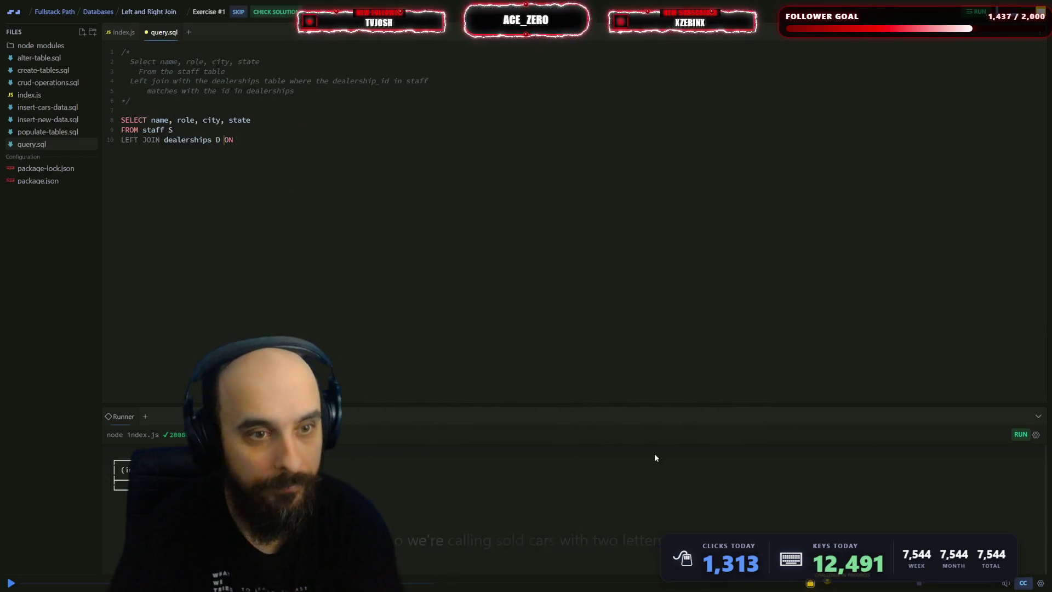
left_click_drag(655, 406, 655, 338)
- Complete the join condition as ON staff.id = dealerships.id; and run the query
left_click(260, 140)
type("sta")
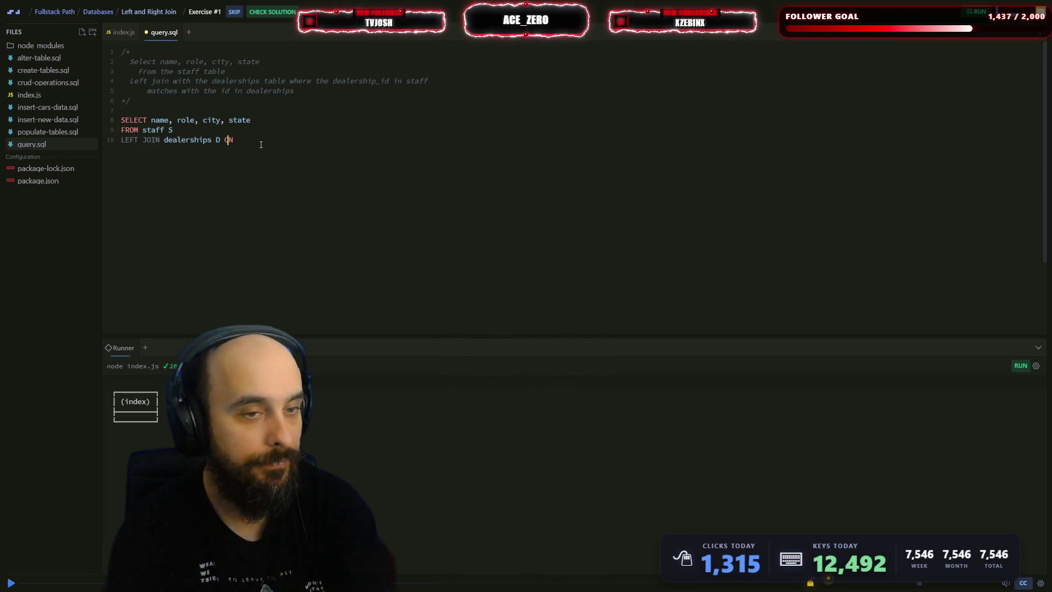
type("ff.id")
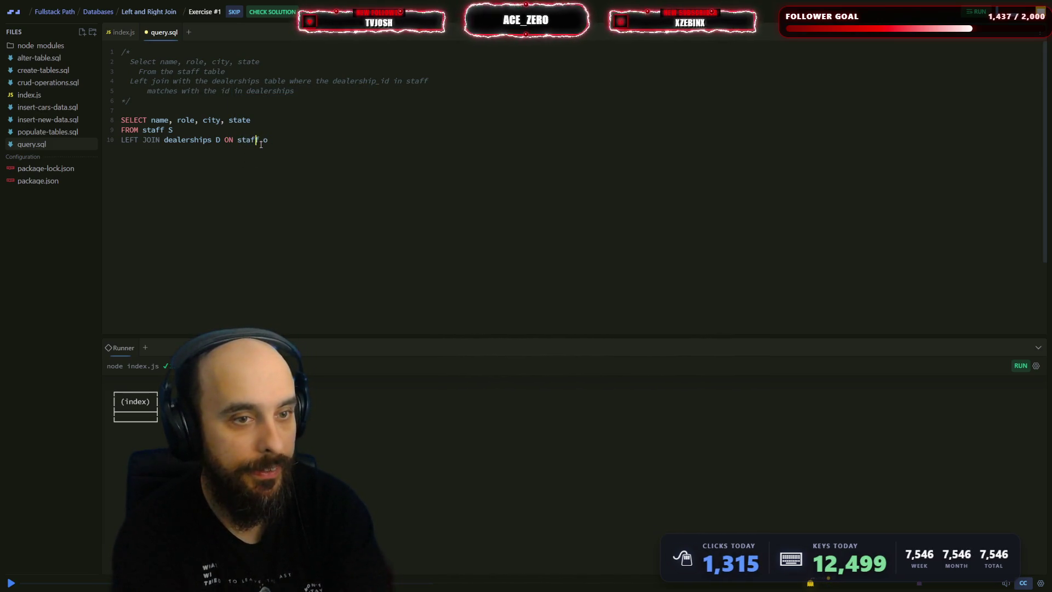
key("Escape")
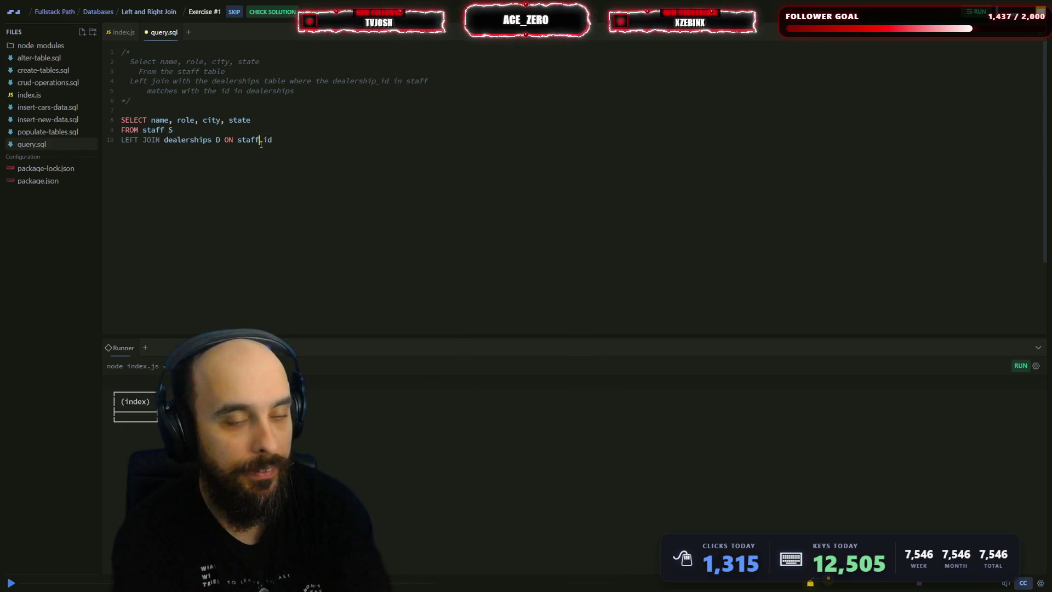
type(" = de")
key("Tab")
type(".")
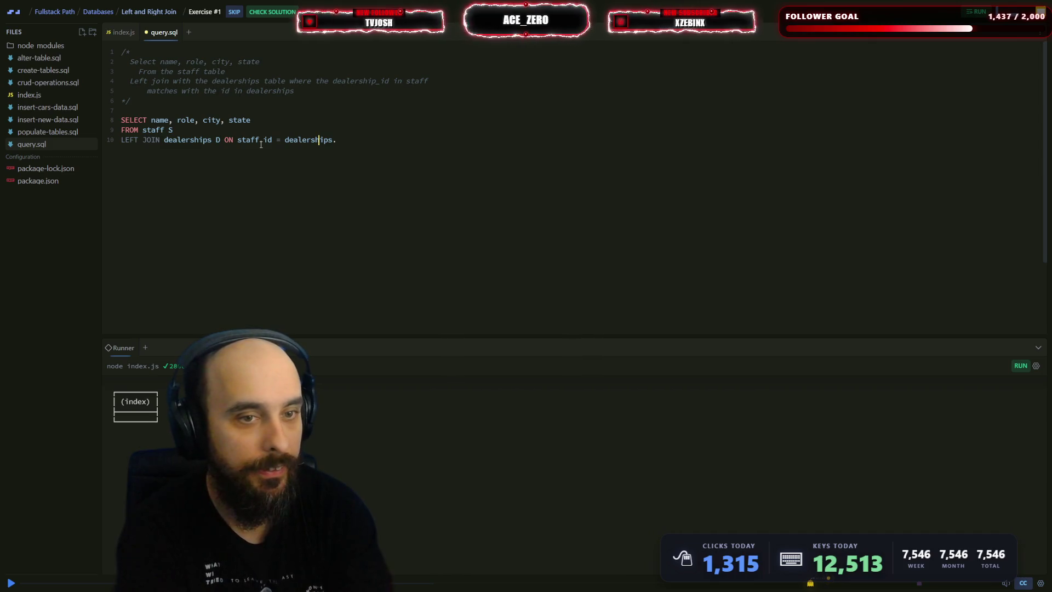
type("id;")
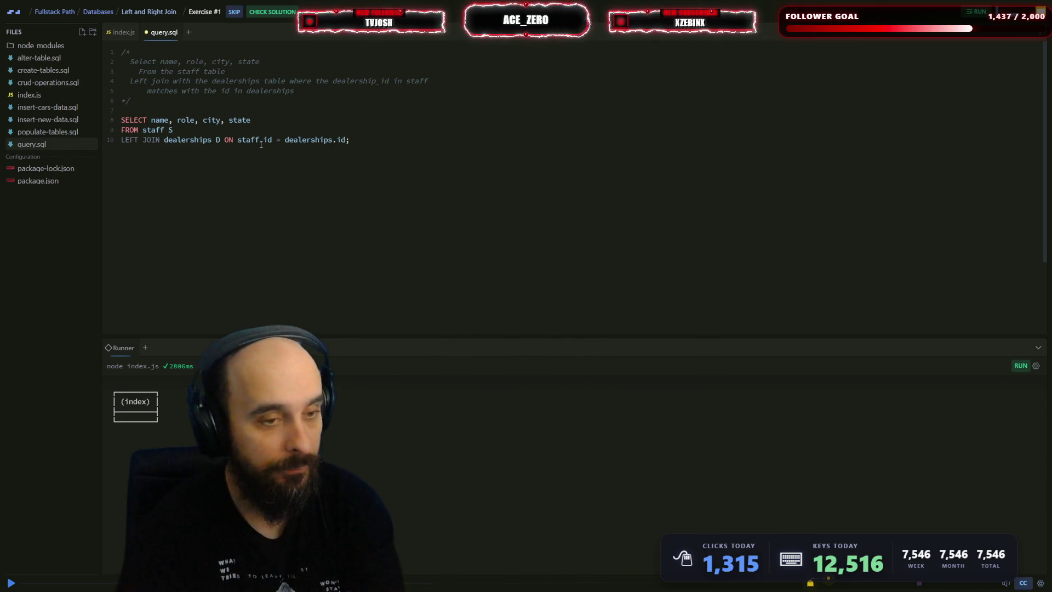
key("ctrl+s")
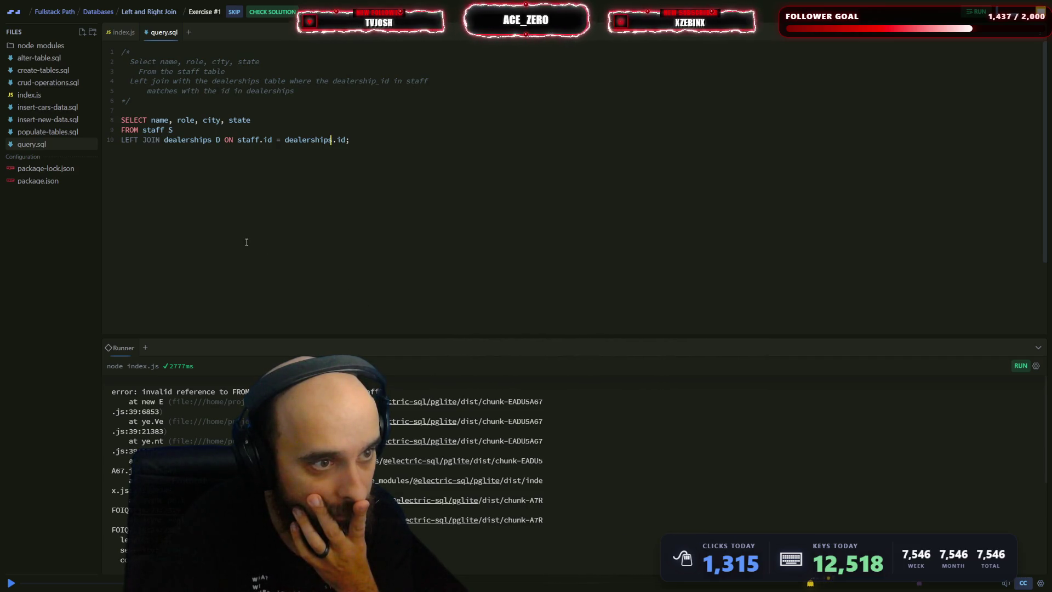
- Check the table columns in create-tables.sql
left_click(43, 70)
scroll(204, 168, "down", 8)
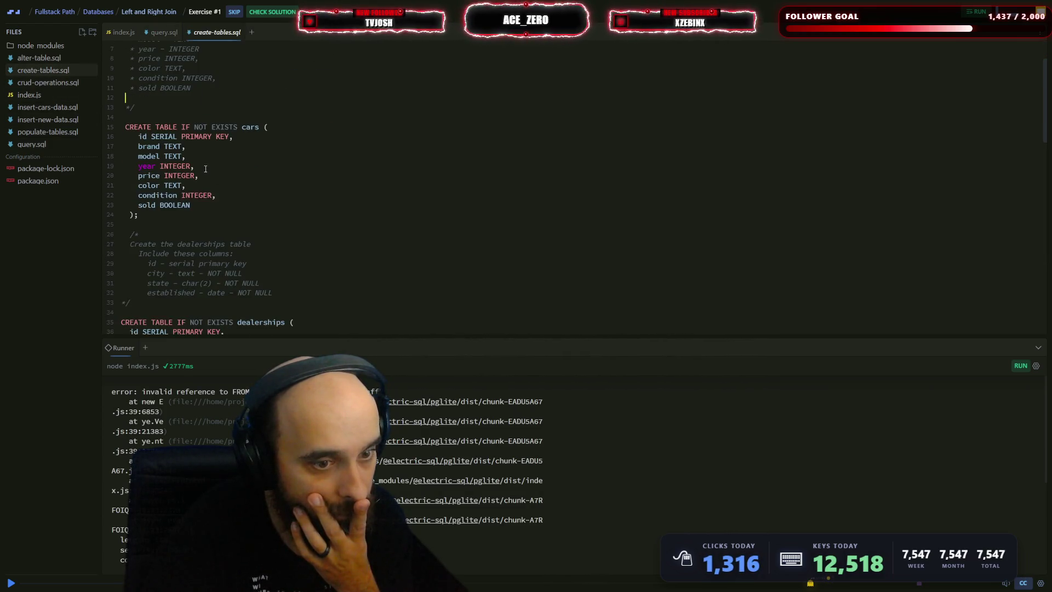
scroll(206, 169, "down", 2)
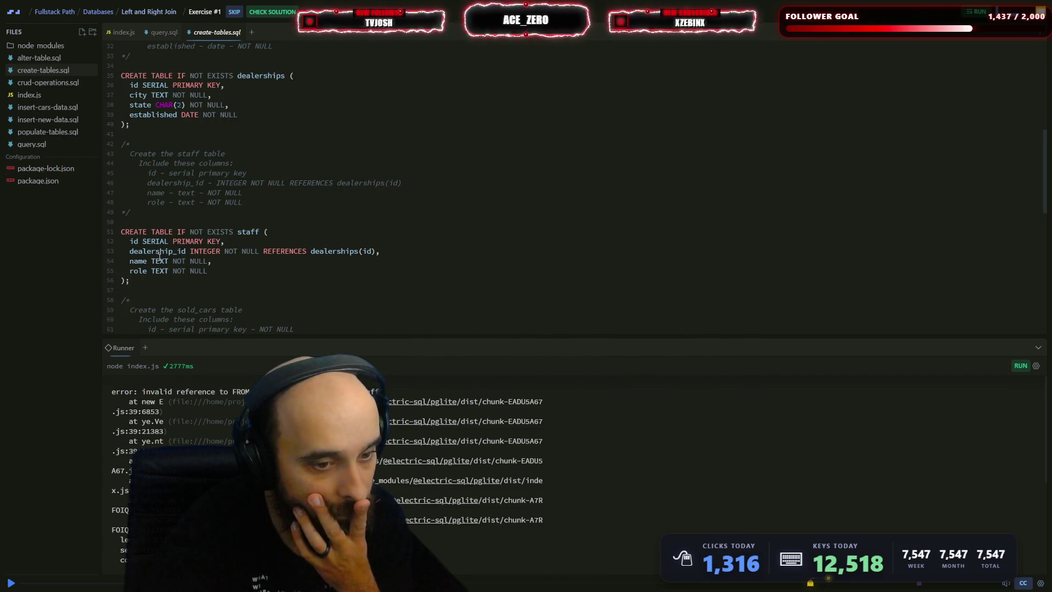
left_click(48, 146)
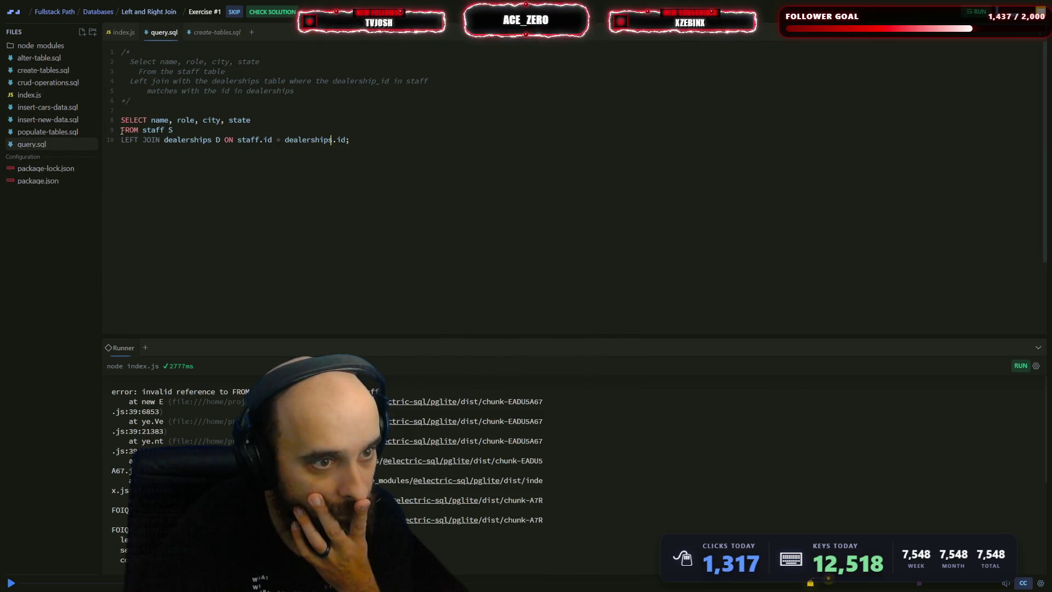
- Add commas after the S and D aliases, rerunning the query after each change
left_click(177, 130)
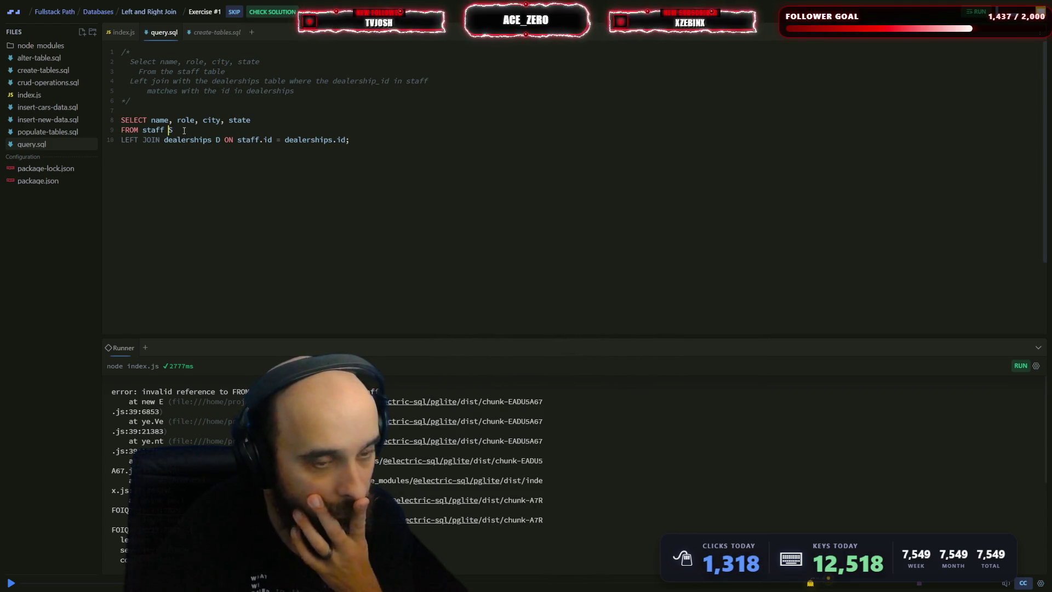
left_click(185, 131)
type(",")
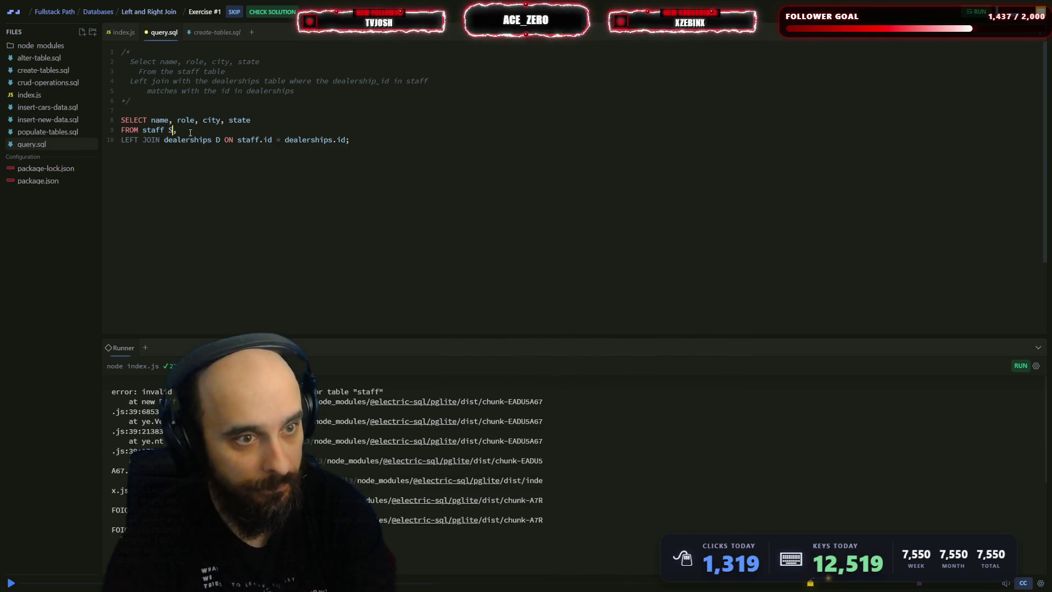
key("ctrl+s")
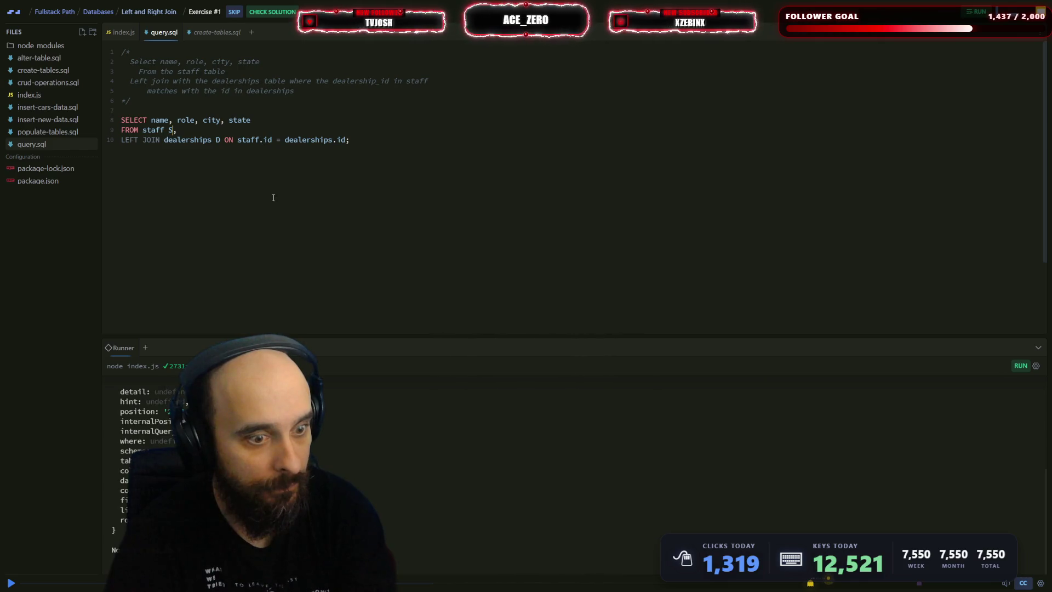
scroll(320, 433, "up", 5)
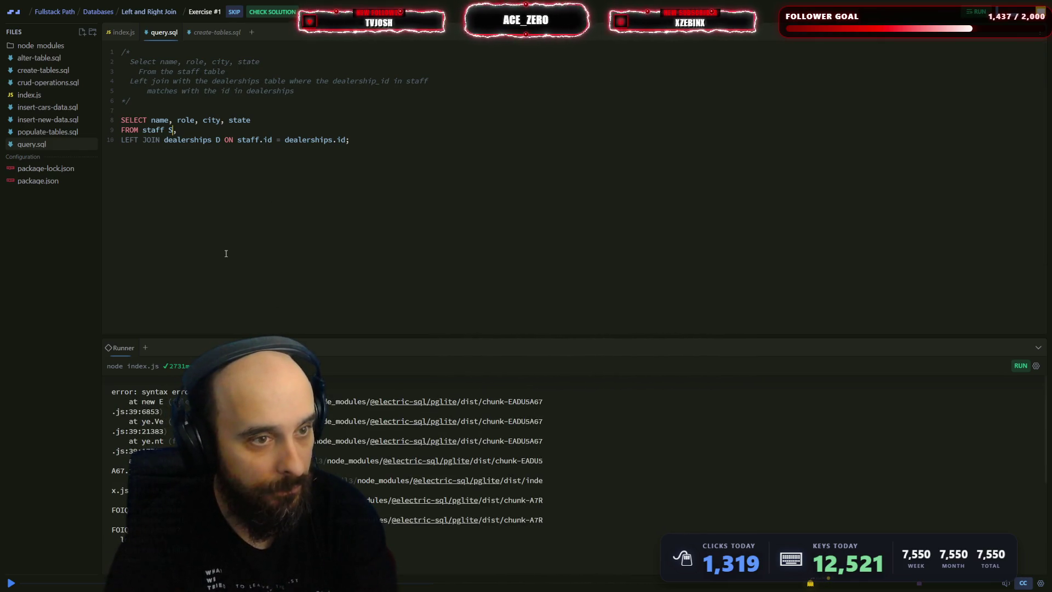
left_click(221, 141)
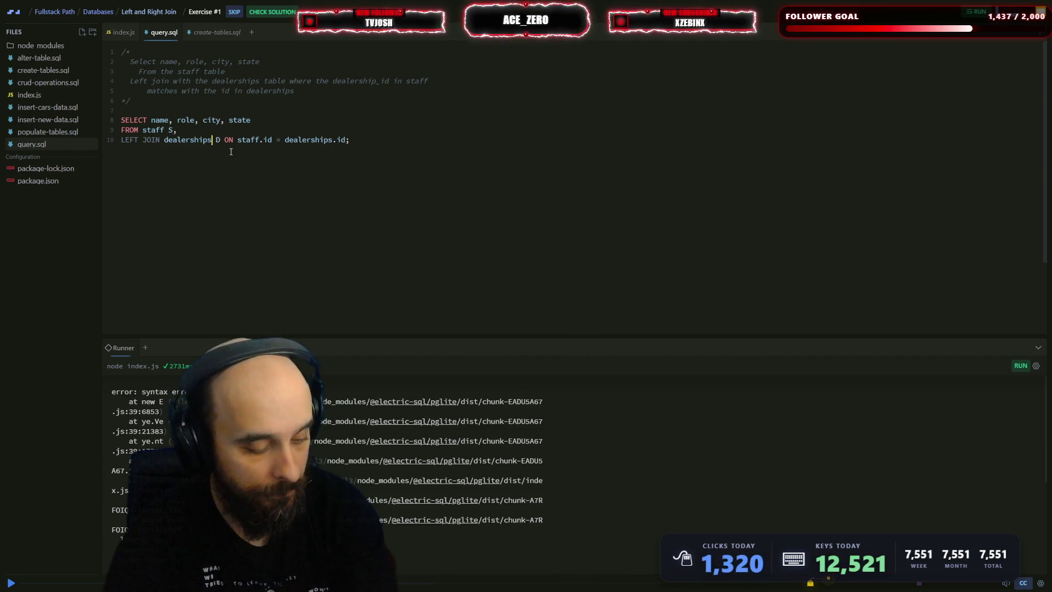
type(",")
key("ctrl+s")
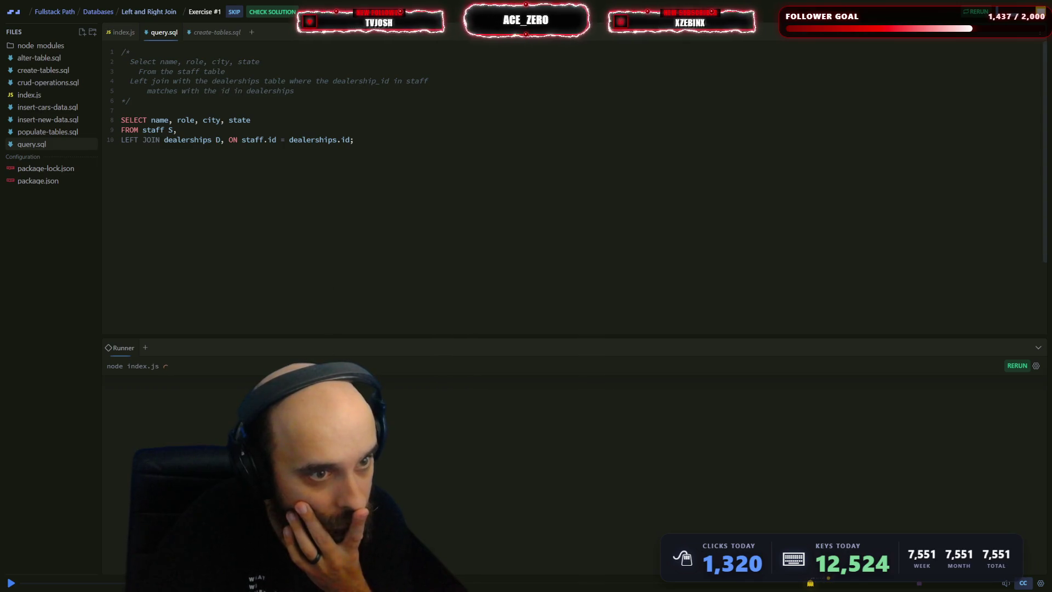
scroll(570, 455, "up", 10)
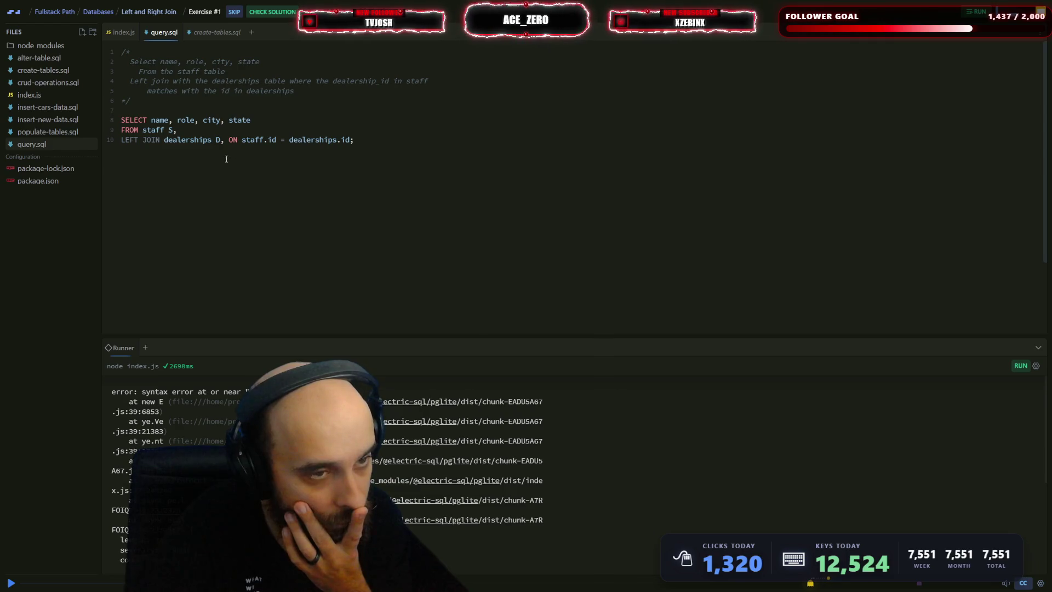
left_click(387, 165)
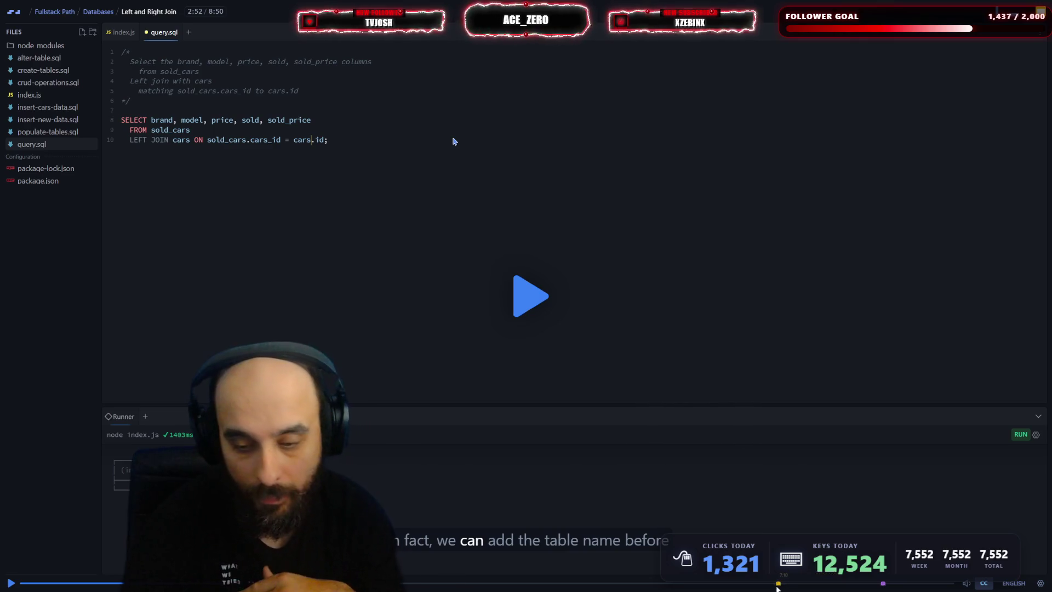
- Drop the S alias on line 9, rerun, and delete the comma after the D alias
left_click(333, 214)
left_click(189, 130)
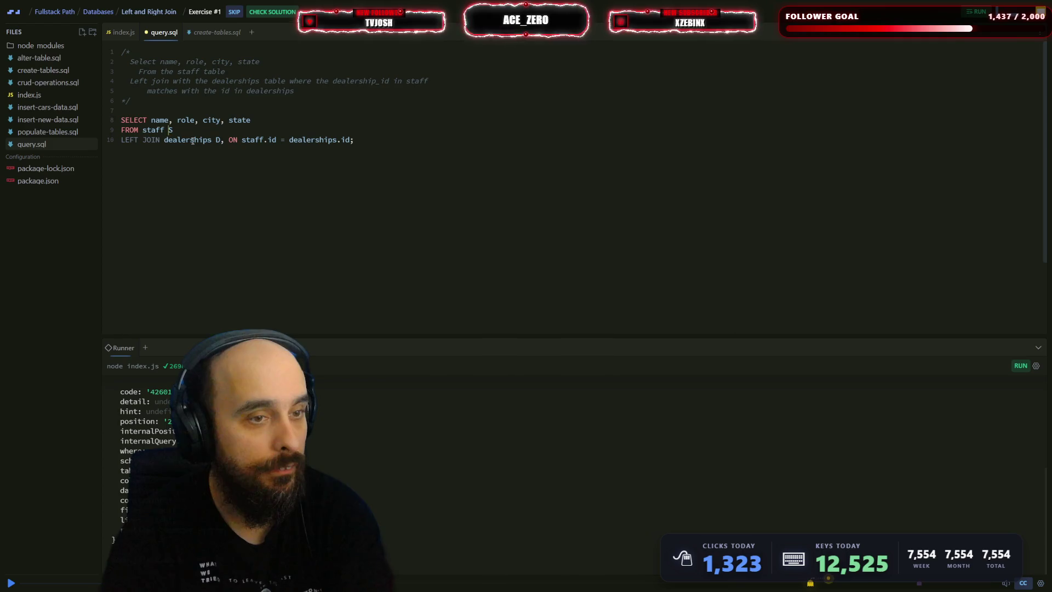
key("ctrl+Return")
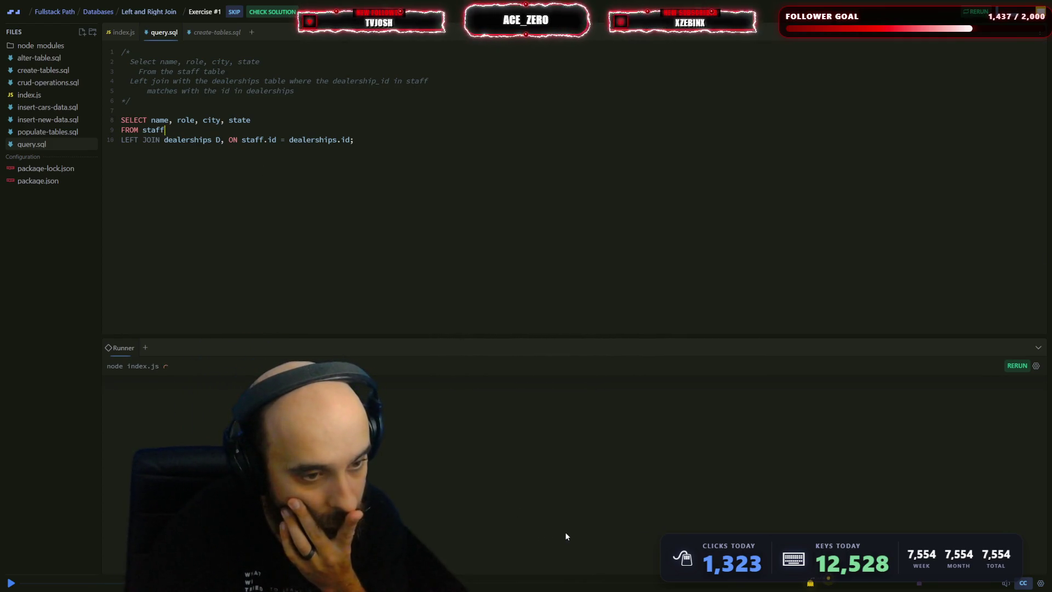
scroll(405, 513, "up", 5)
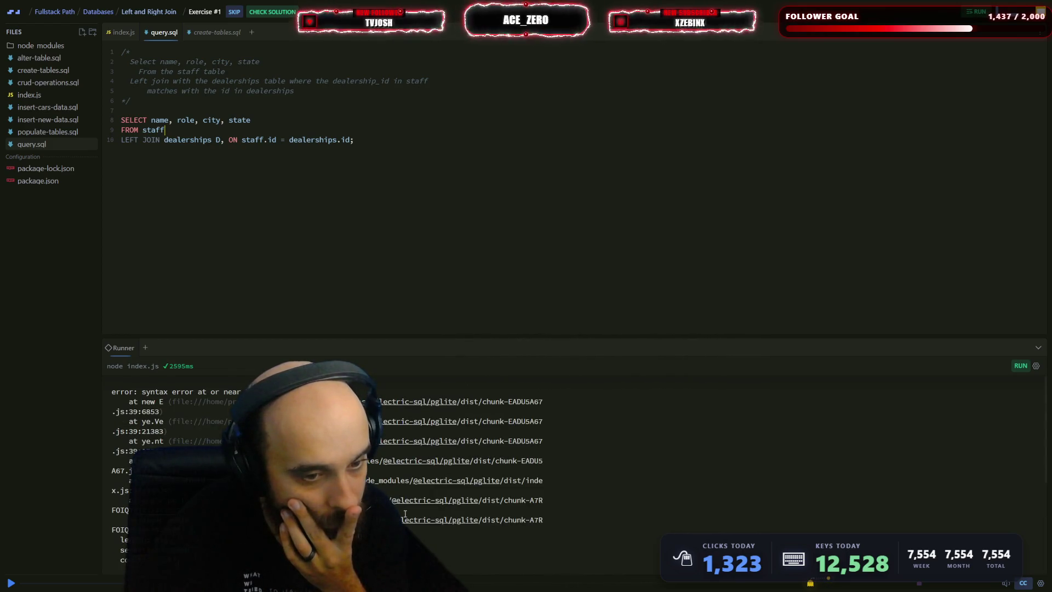
left_click(223, 140)
key("BackSpace")
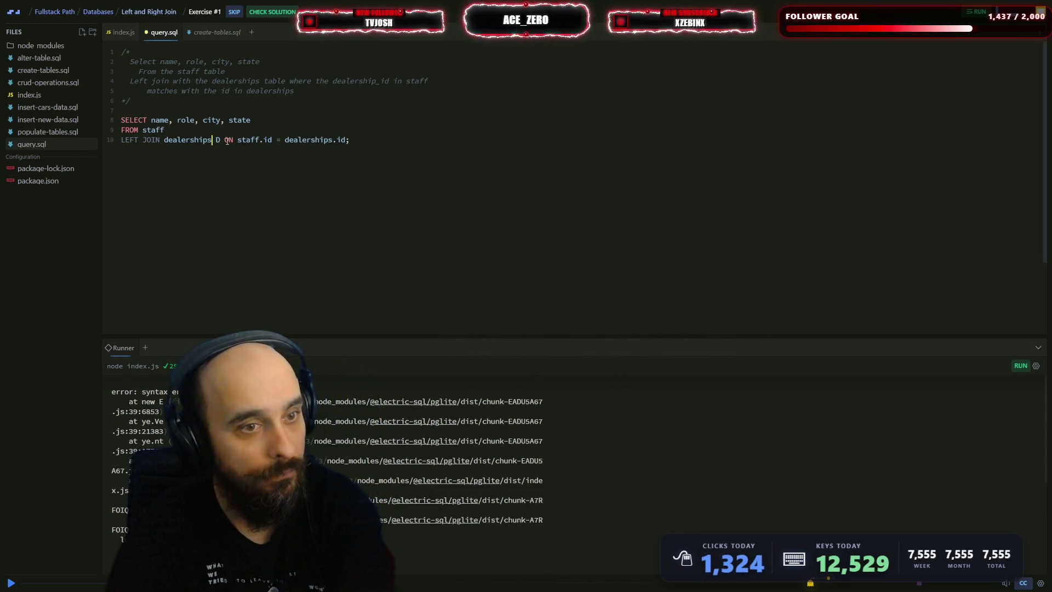
- Run the staff–dealerships left join, then adjust the dealerships table references and rerun it
key("ctrl+s")
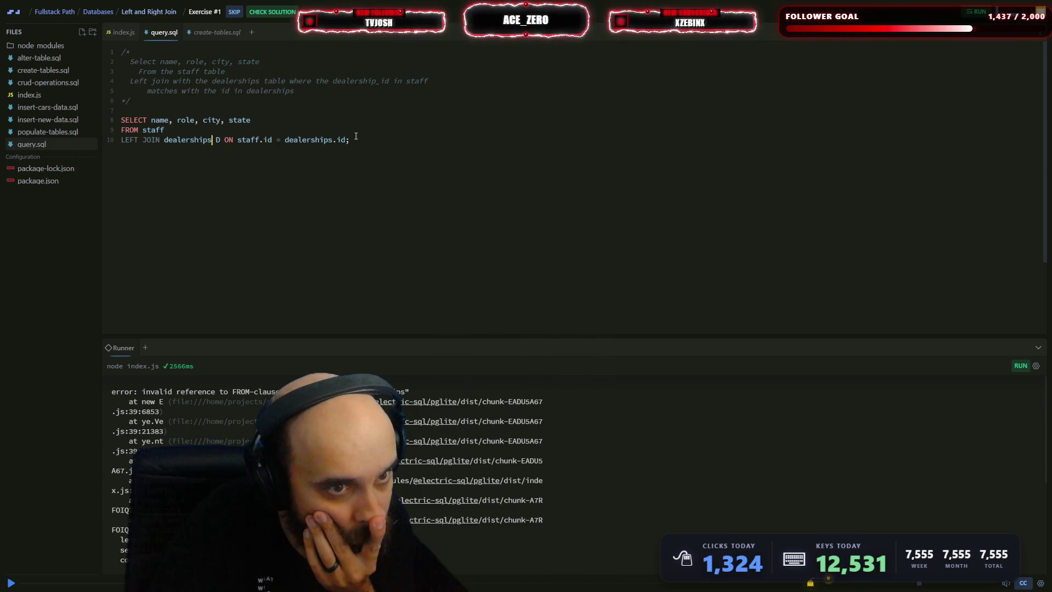
left_click(205, 140)
left_click(245, 138)
type("_id")
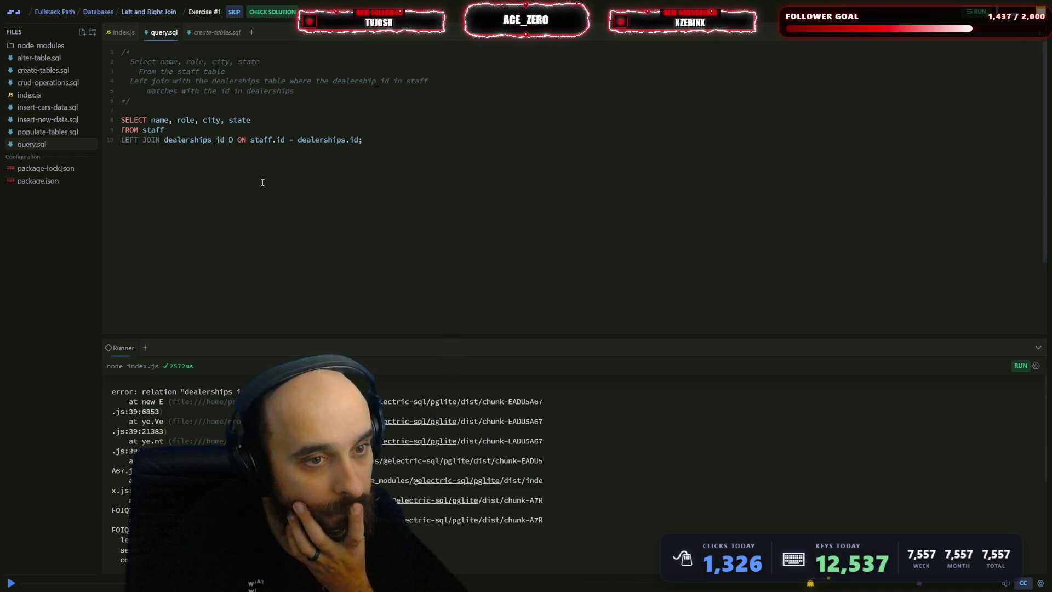
left_click(226, 139)
key("BackSpace")
key("BackSpace")
key("BackSpace")
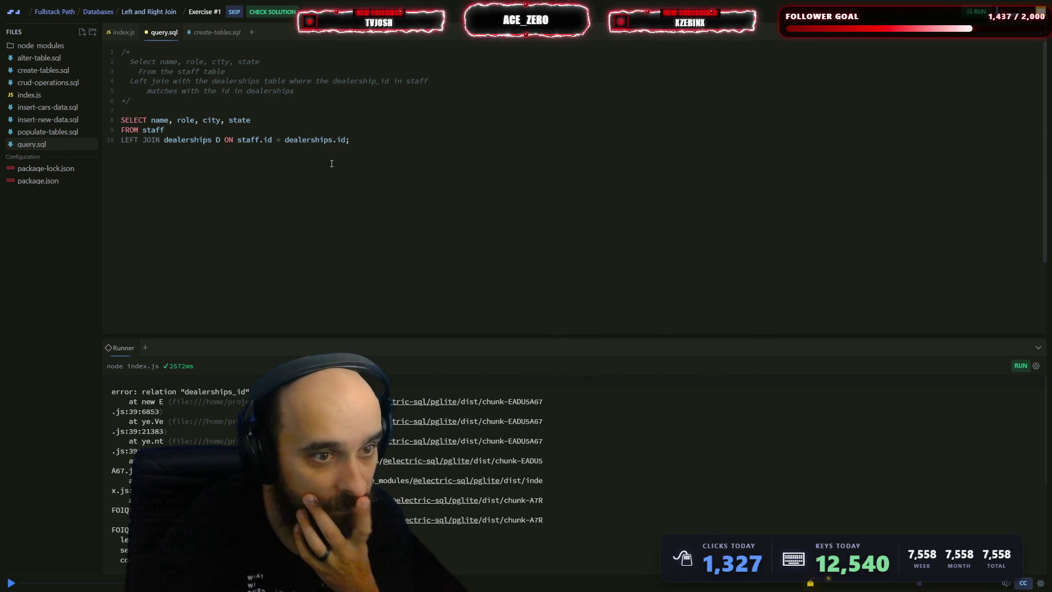
left_click(346, 140)
key("BackSpace")
key("BackSpace")
key("BackSpace")
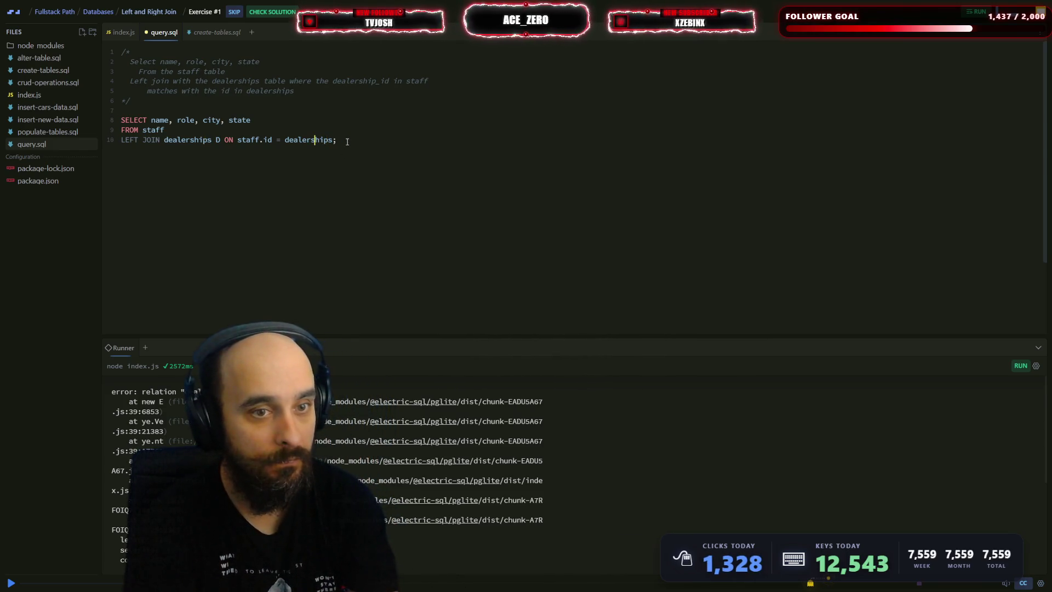
type("_id")
key("ctrl+s")
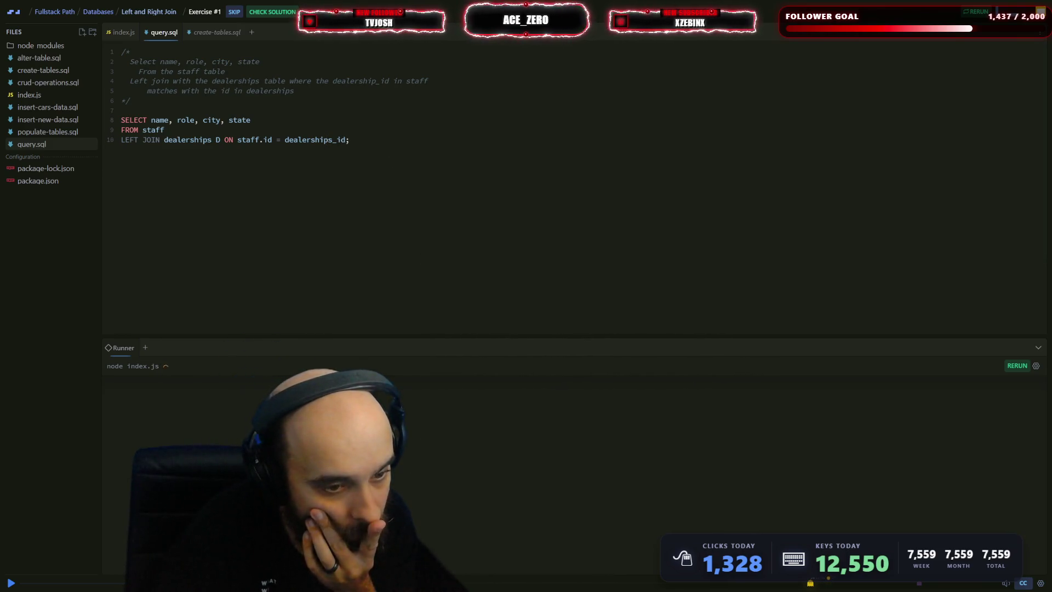
- Restore the column reference to dealerships.id, rerun into the FROM-clause error, then view crud-operations.sql
key("BackSpace")
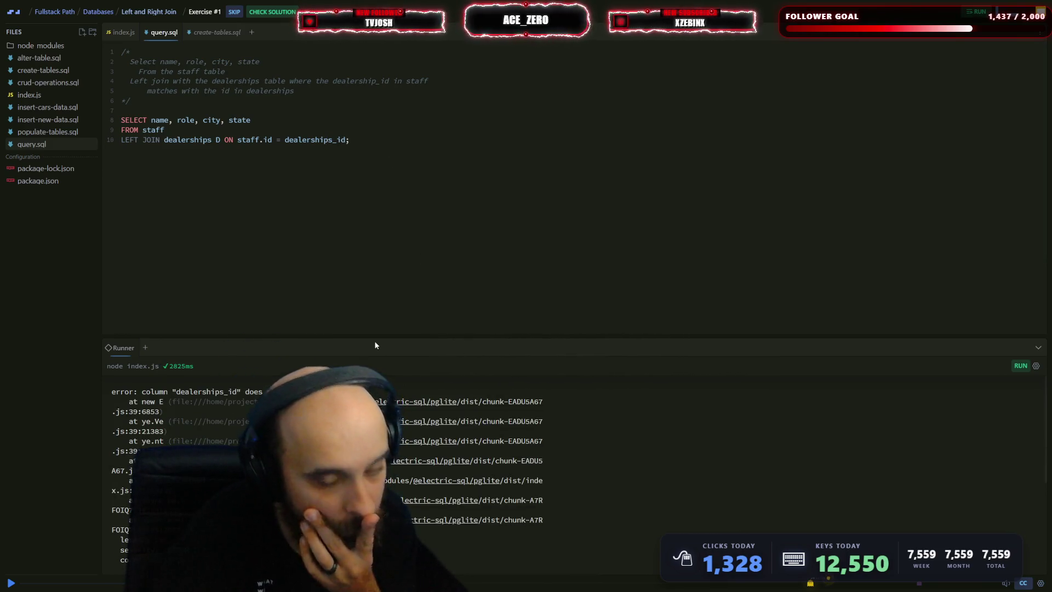
left_click(389, 157)
key("Left")
key("Left")
key("BackSpace")
type(".i")
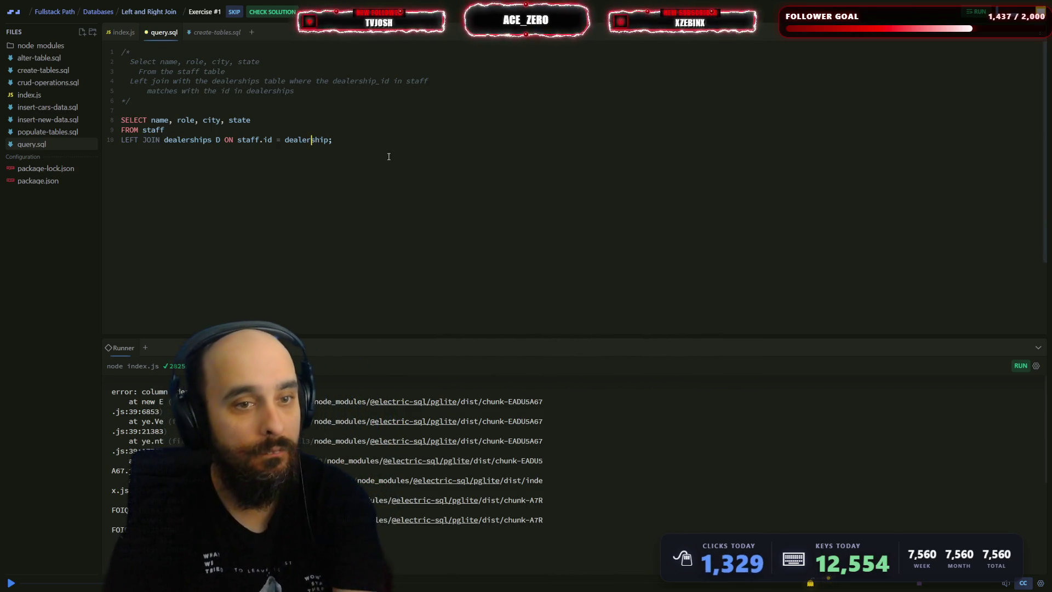
type("d")
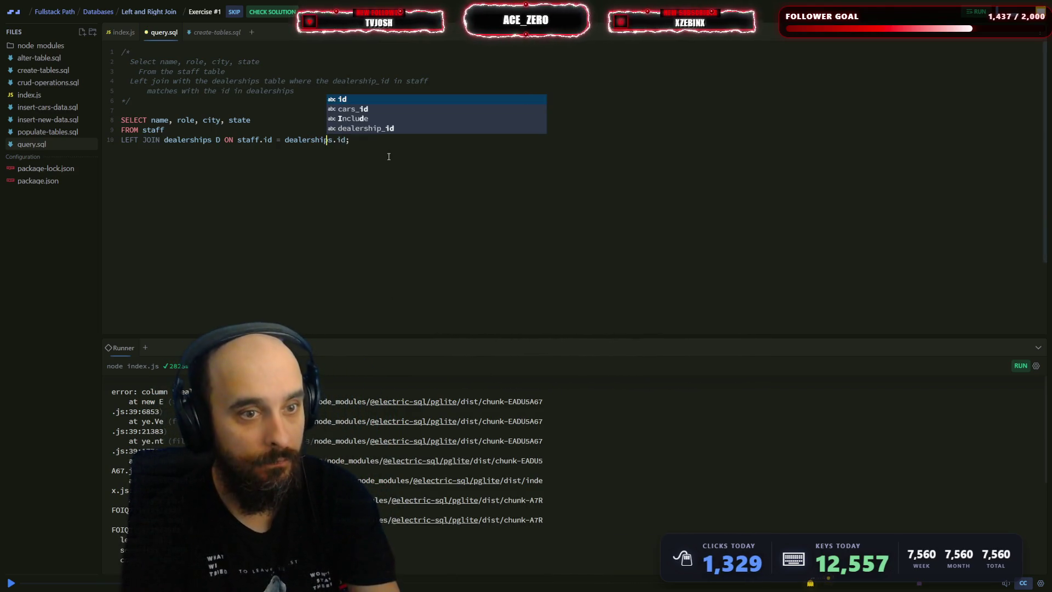
key("ctrl+s")
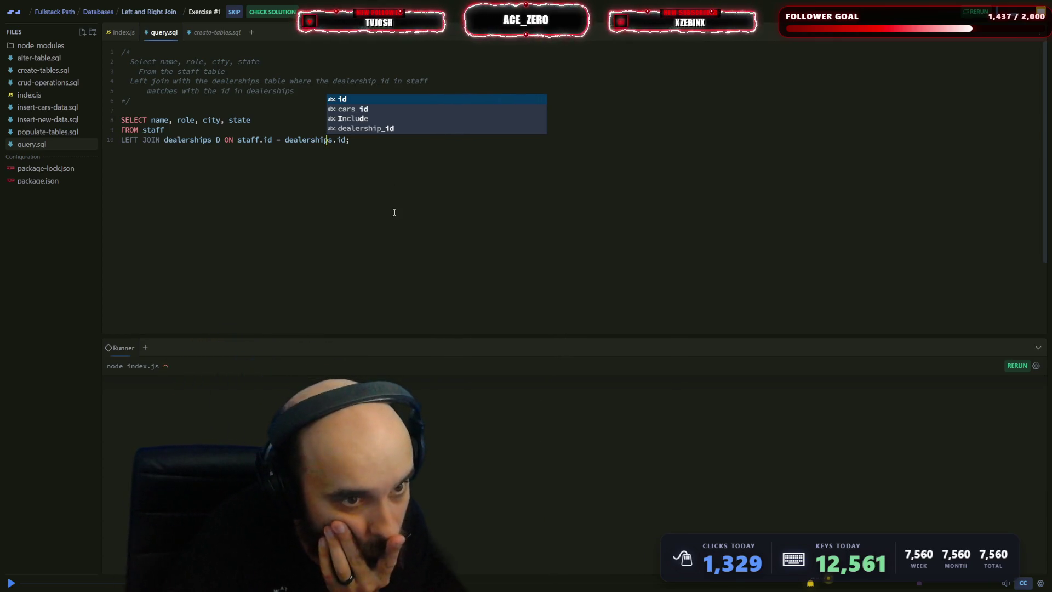
left_click(331, 139)
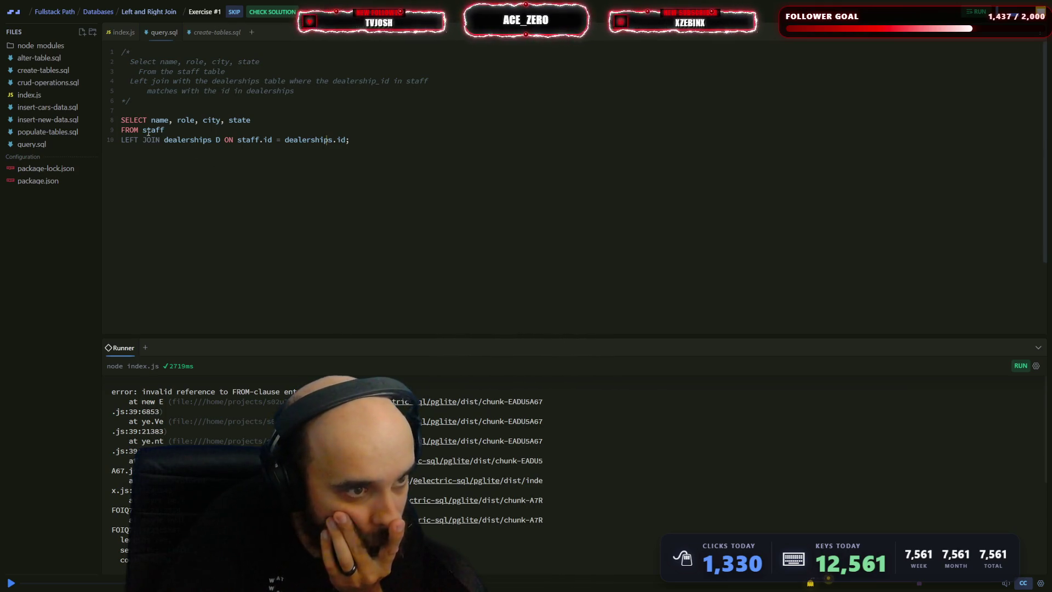
left_click(54, 81)
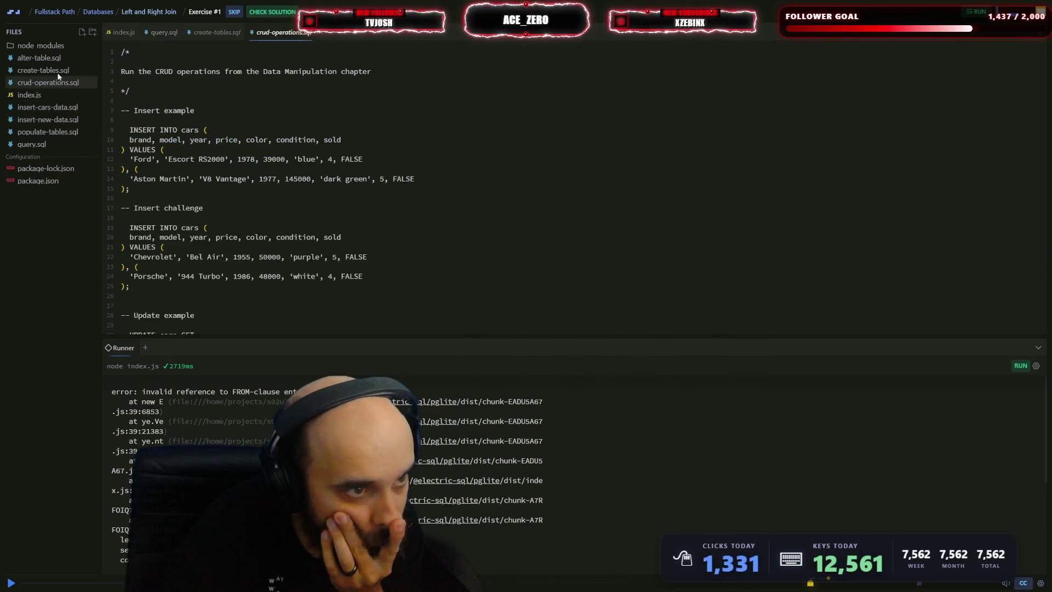
- Read the dealerships, staff and sold_cars CREATE TABLE statements in create-tables.sql, then return to query.sql
left_click(57, 73)
left_click(58, 77)
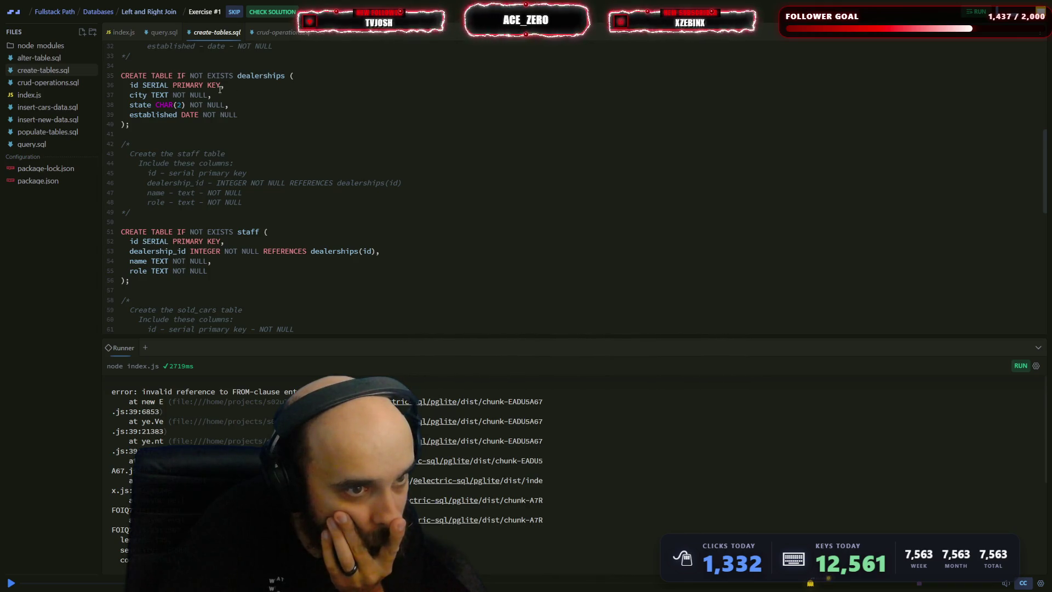
scroll(264, 103, "down", 7)
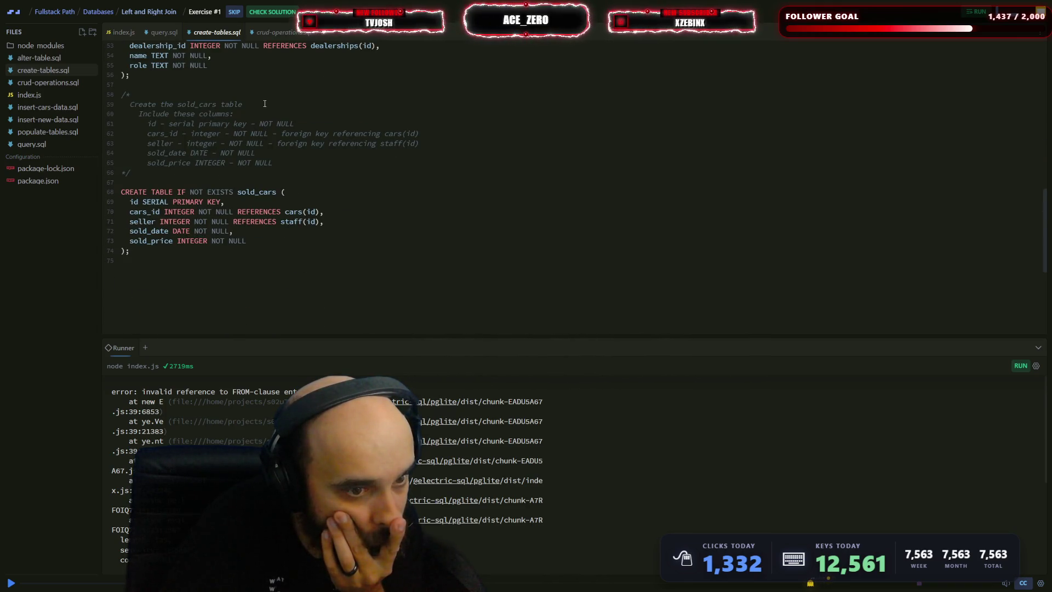
scroll(265, 103, "down", 6)
scroll(268, 137, "up", 15)
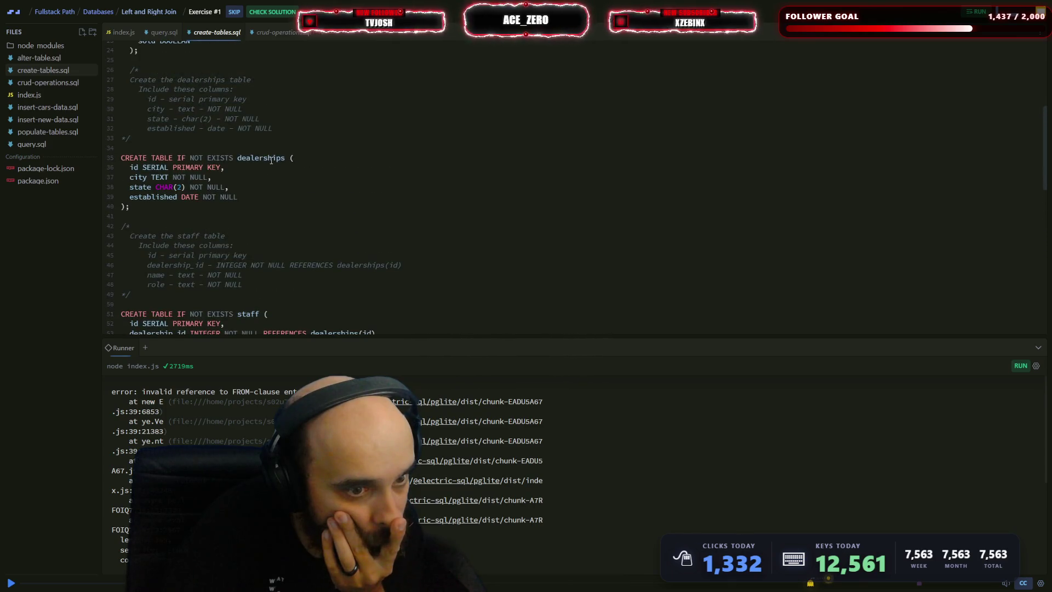
scroll(274, 170, "down", 2)
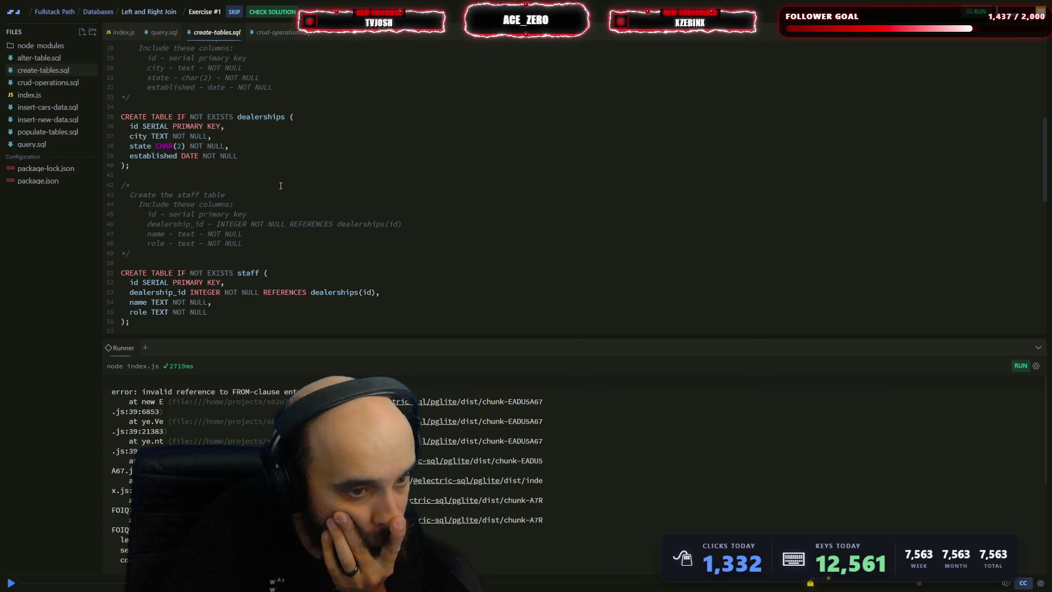
scroll(281, 186, "down", 5)
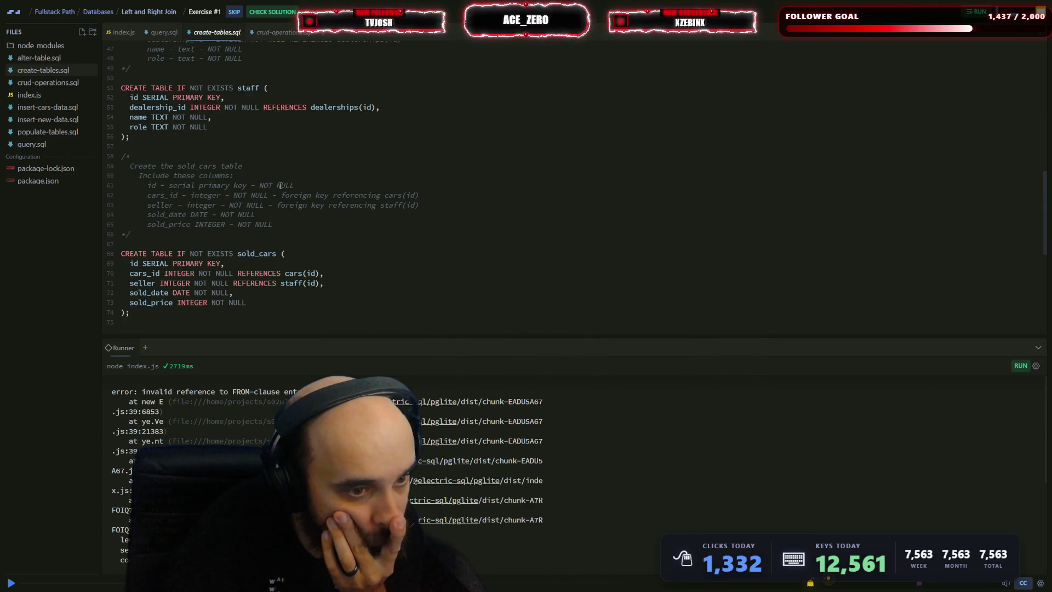
left_click(58, 142)
left_click(214, 140)
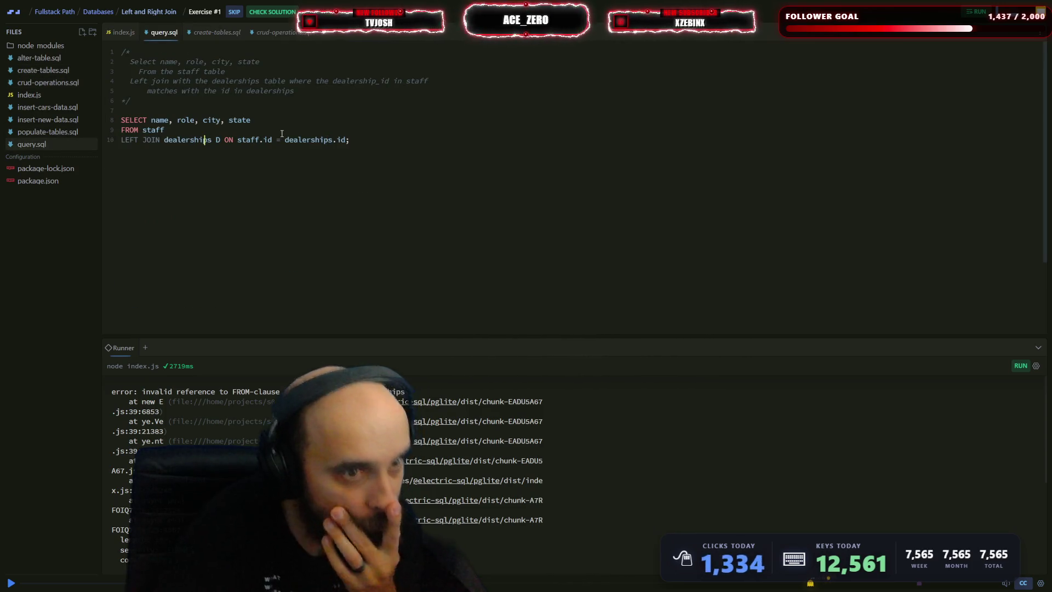
- Rerun the join with and without an extra .id after dealerships, then jump the lesson to 2:27 and 4:29
type(".id")
key("Escape")
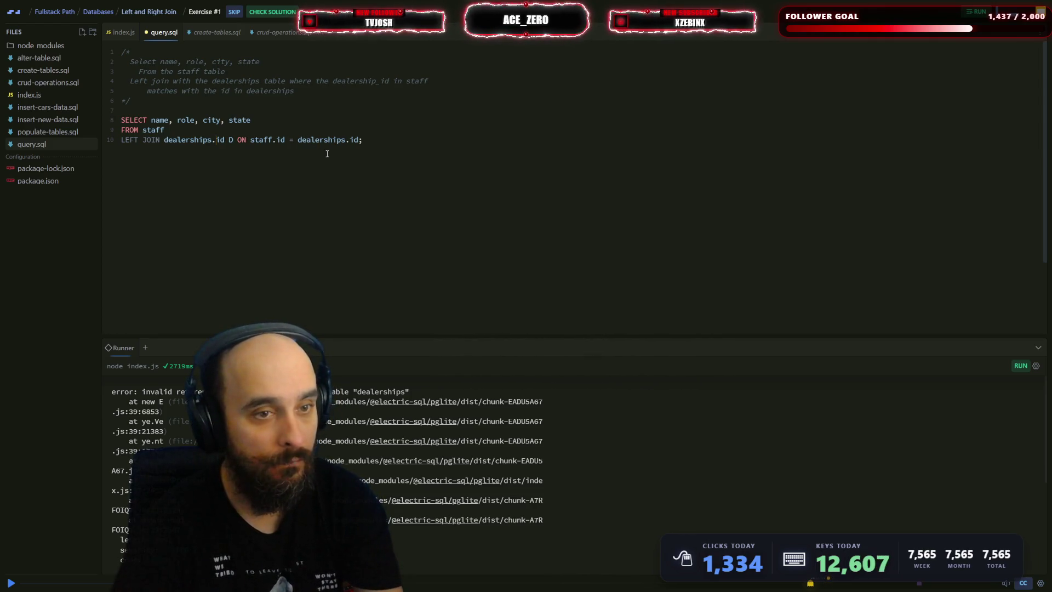
key("ctrl+s")
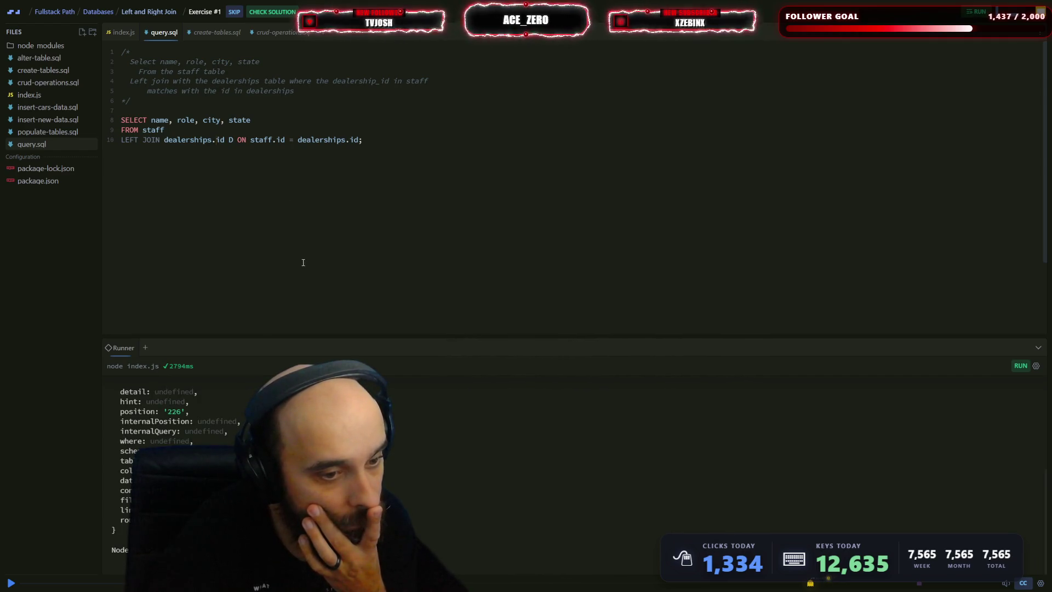
left_click(224, 139)
key("BackSpace")
key("Left")
key("Left")
key("Delete")
key("Delete")
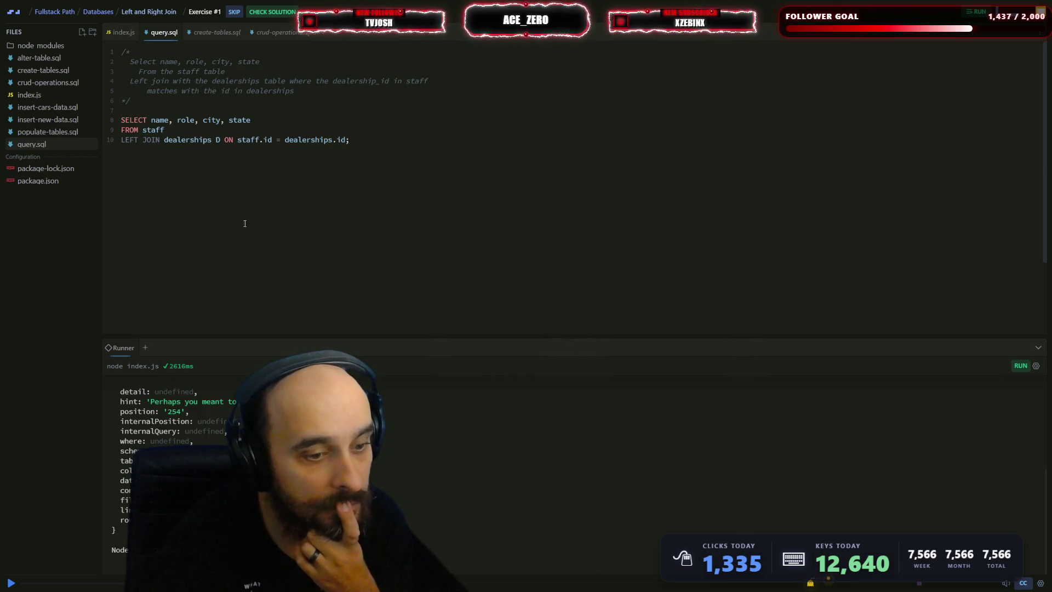
left_click(570, 581)
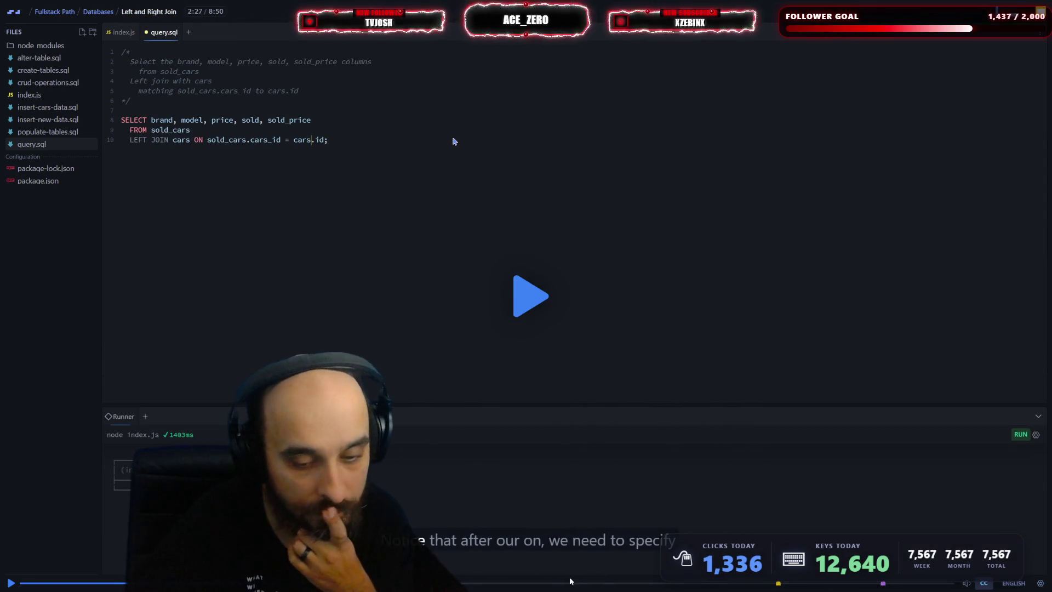
left_click(495, 584)
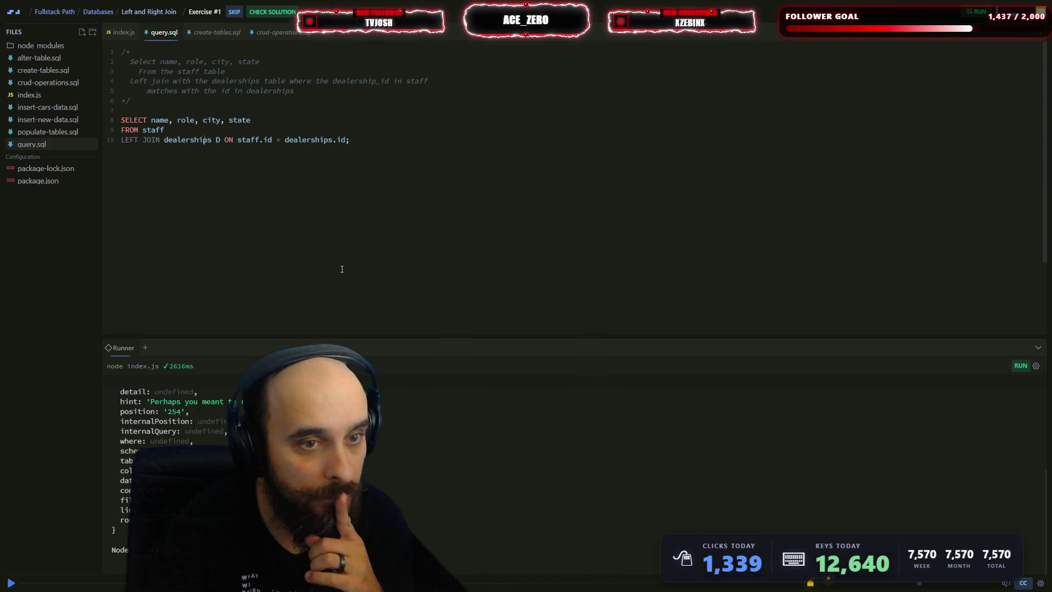
- Replace the second dealerships.id in the join condition with D.dealership_id
left_click(331, 139)
key("BackSpace")
key("BackSpace")
key("BackSpace")
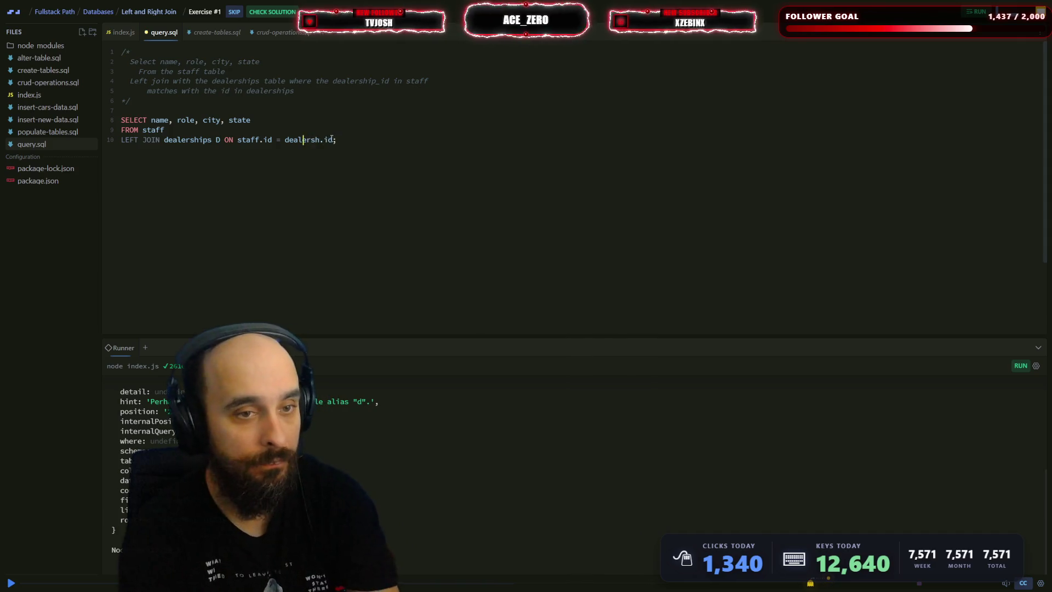
key("Delete")
key("Delete")
key("Delete")
key("Left")
key("Left")
key("Left")
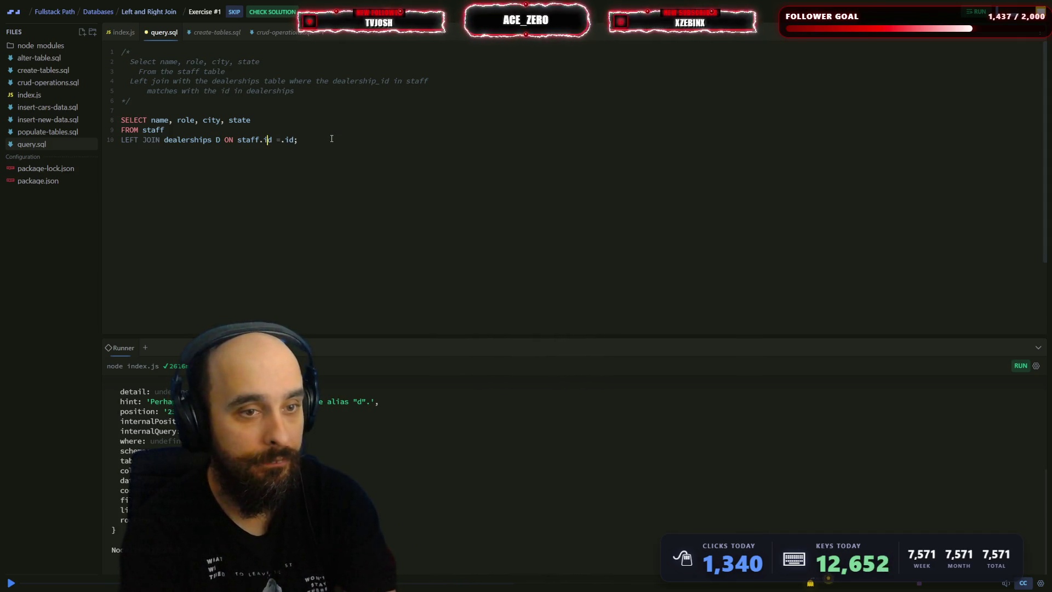
key("Right")
key("Right")
type("D")
key("Delete")
key("Delete")
key("Delete")
key("Left")
key("Left")
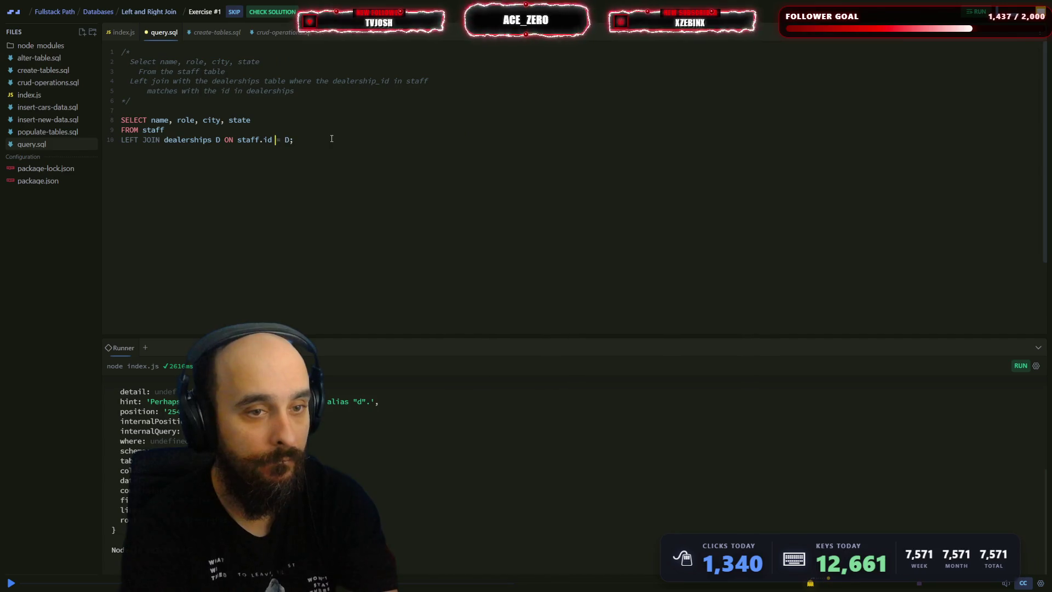
type("d")
key("Down")
key("Down")
key("Down")
key("Return")
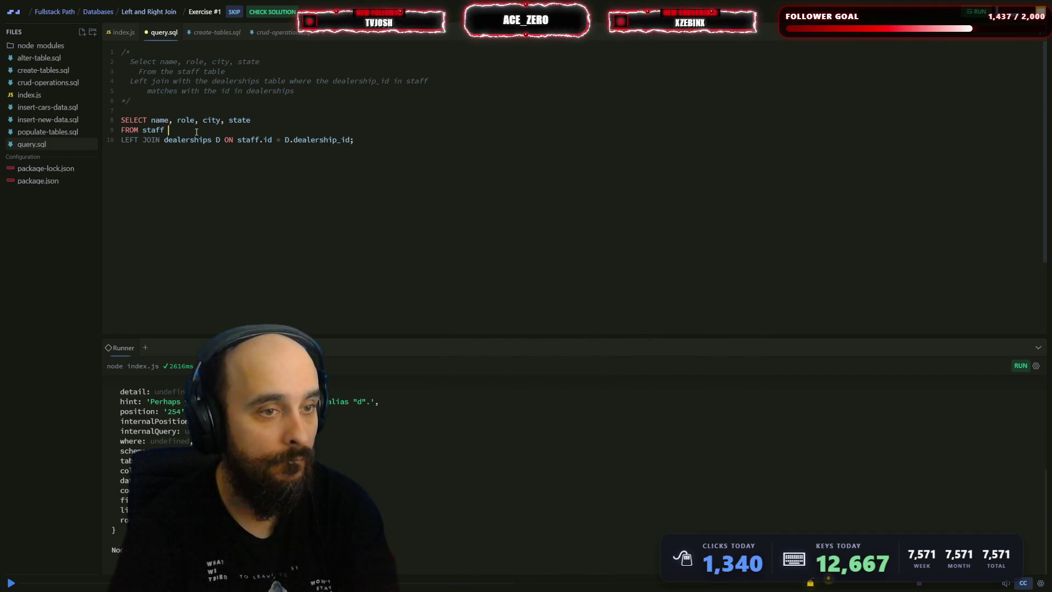
- Alias staff as S, change staff.id to S.id, and rerun the query
type("D")
key("BackSpace")
key("BackSpace")
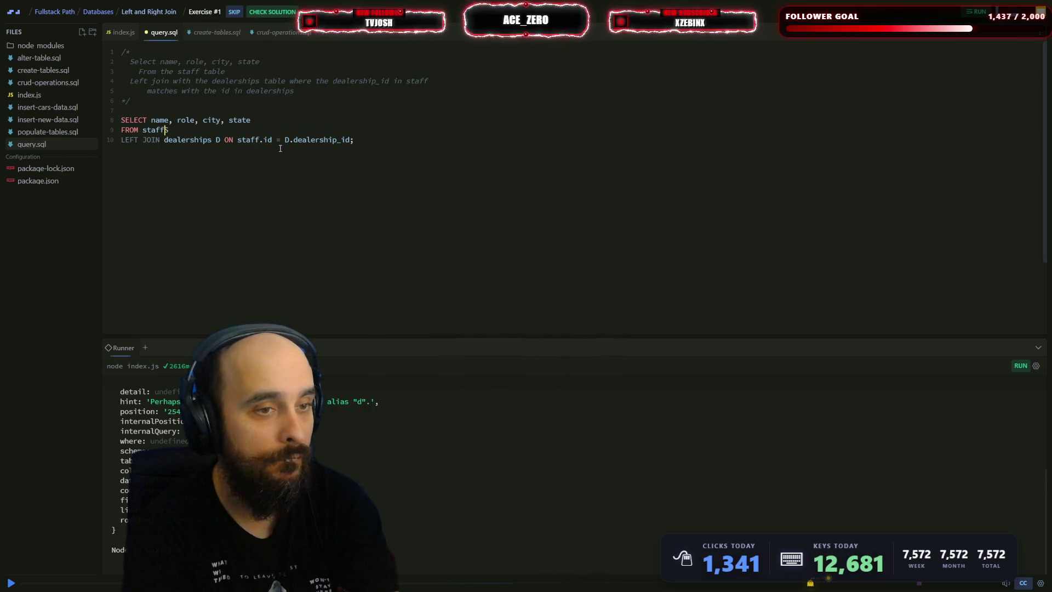
type(" S")
left_click(252, 140)
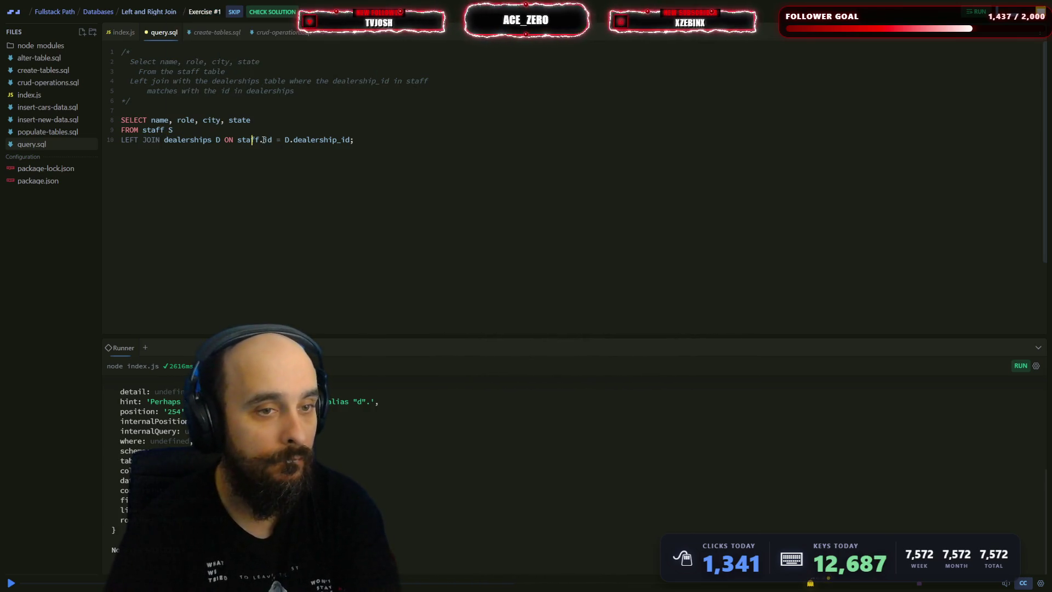
left_click(264, 140)
key("BackSpace")
key("BackSpace")
key("Delete")
key("Delete")
key("Delete")
key("BackSpace")
type("S.")
key("Left")
key("Left")
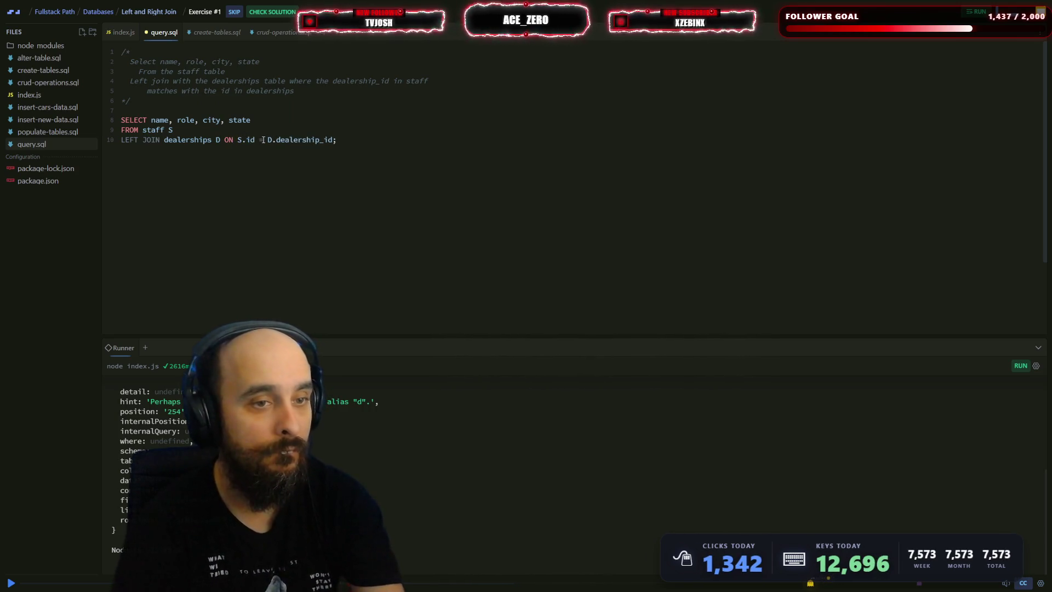
key("ctrl+s")
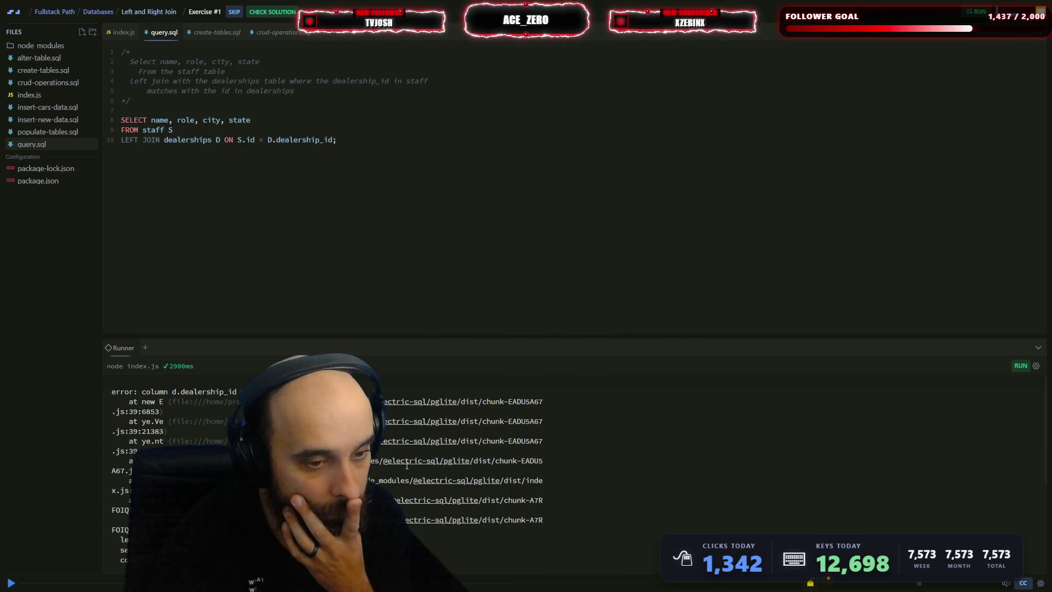
- Change the column to D.dealerships_id, rerun into a missing-column error, and view insert-cars-data.sql
left_click(319, 139)
type("s")
key("ctrl+s")
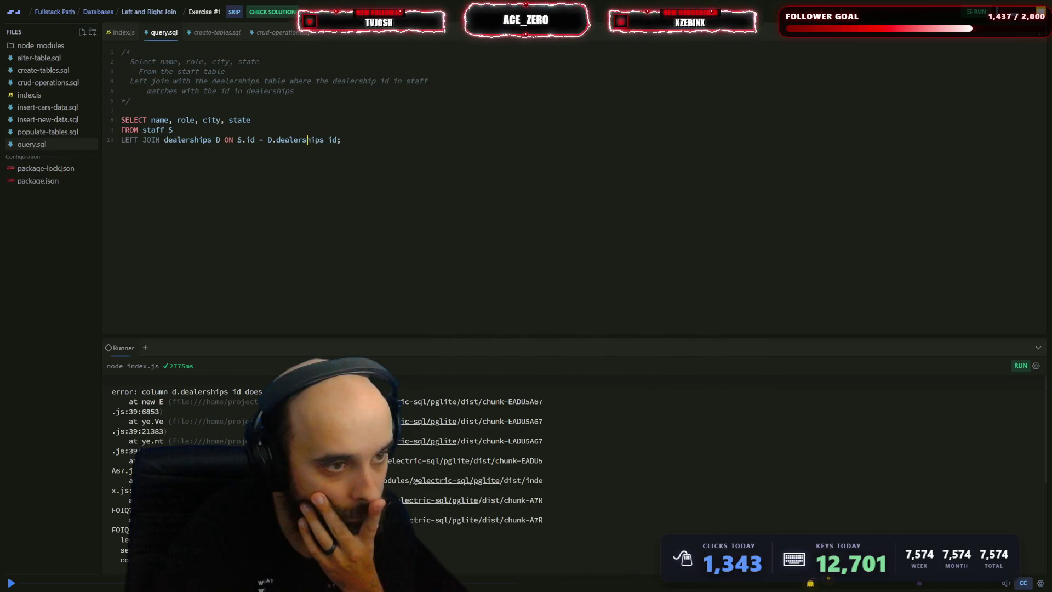
left_click(62, 105)
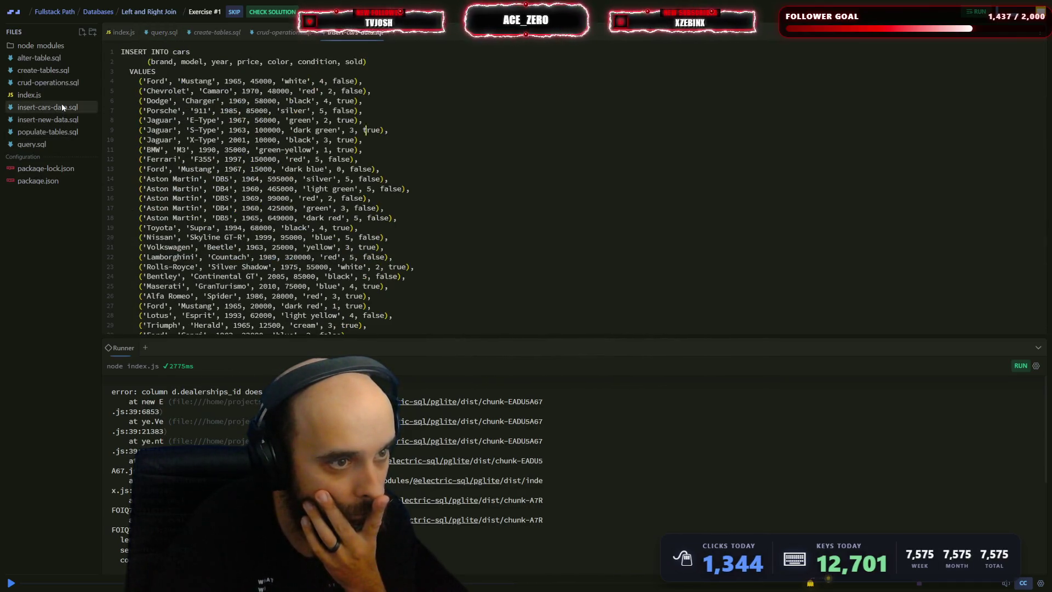
left_click(47, 132)
left_click(55, 83)
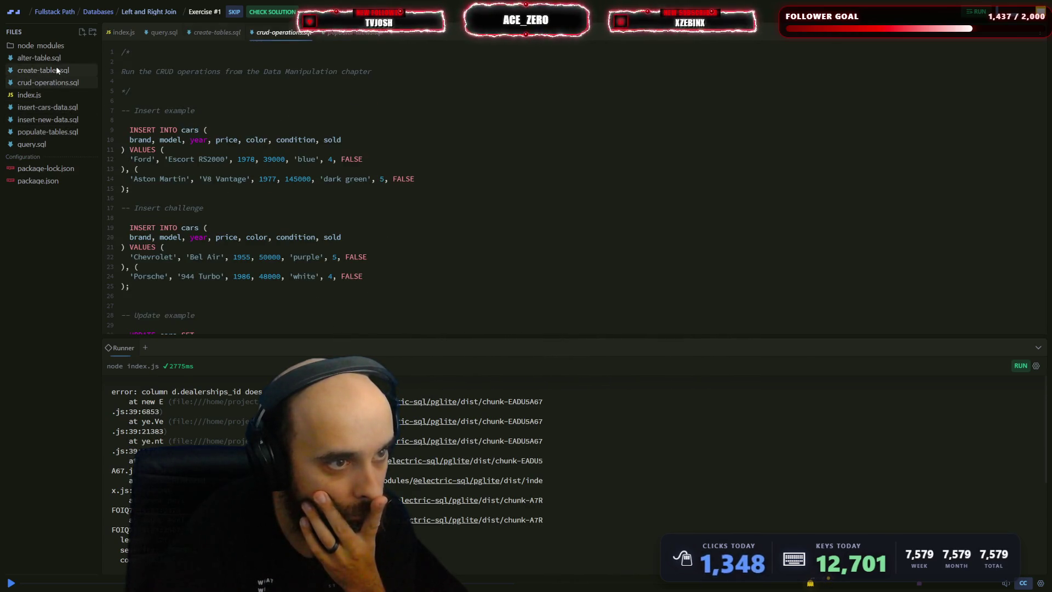
left_click(57, 70)
left_click(39, 58)
left_click(57, 71)
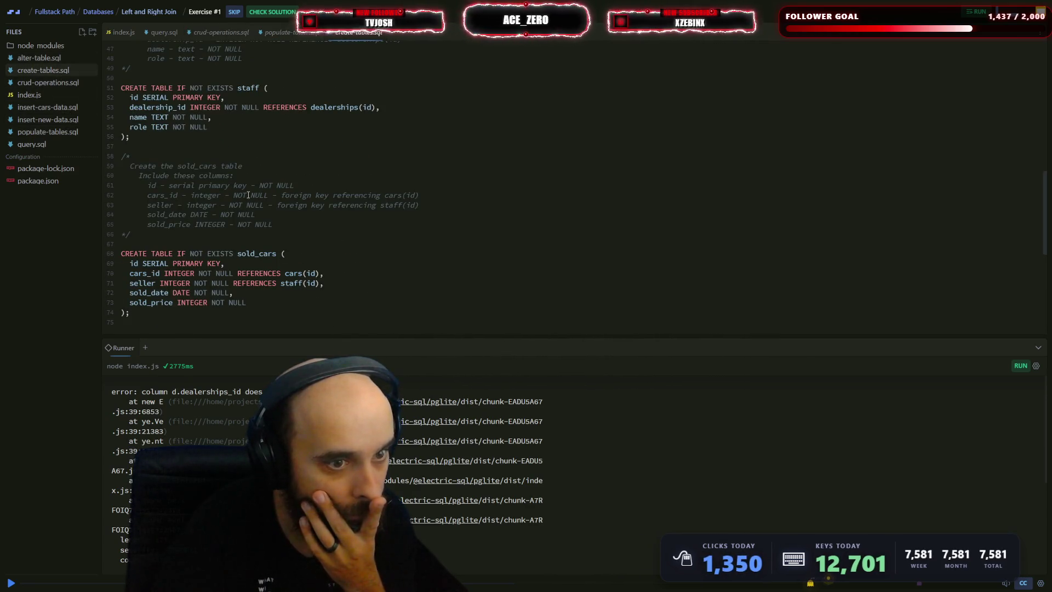
scroll(249, 195, "up", 5)
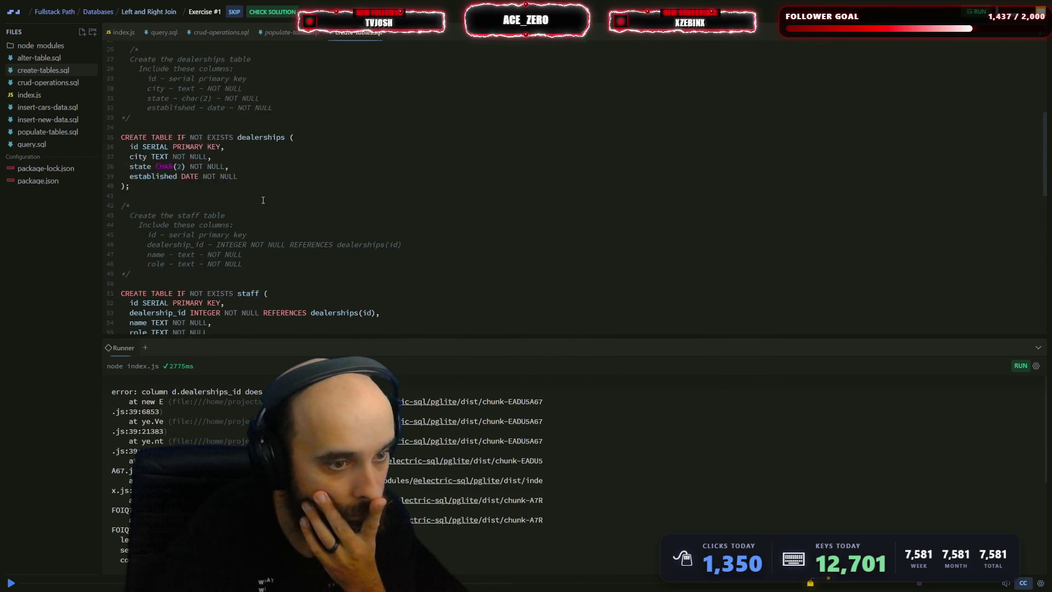
scroll(263, 200, "up", 5)
scroll(263, 200, "down", 3)
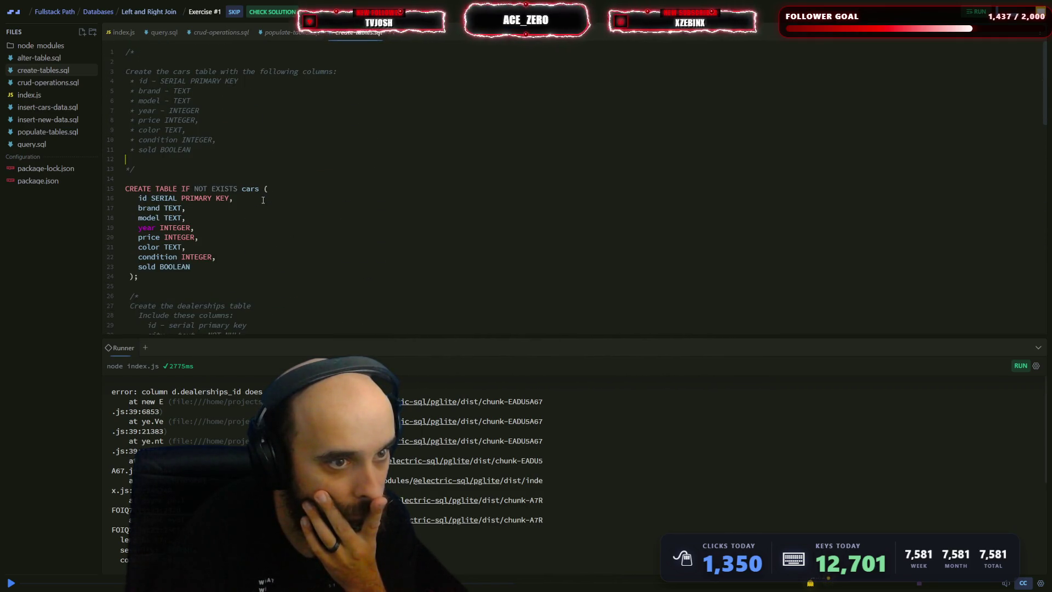
scroll(247, 212, "down", 1)
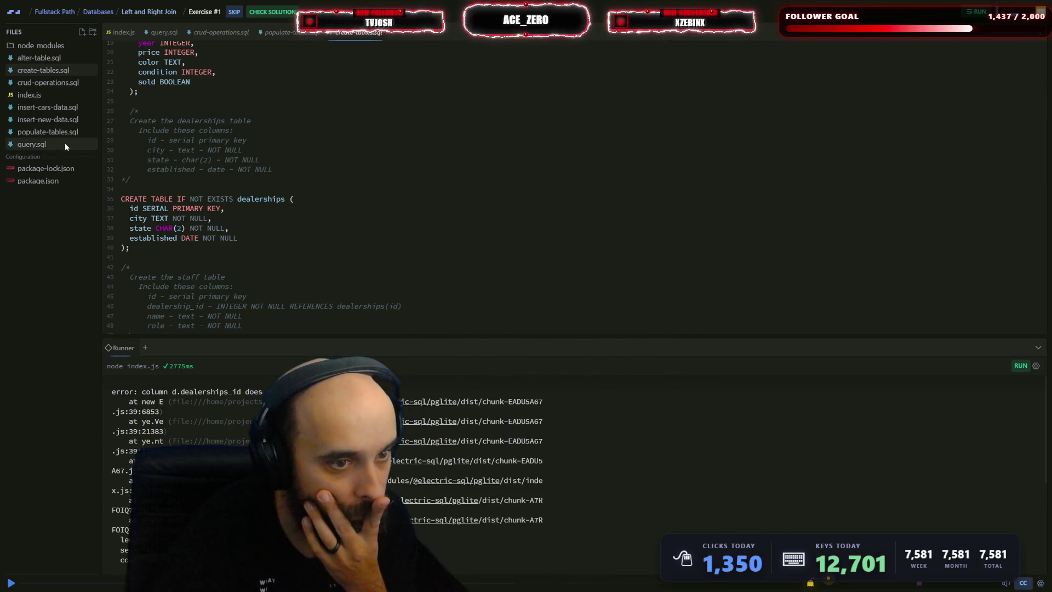
scroll(187, 168, "down", 5)
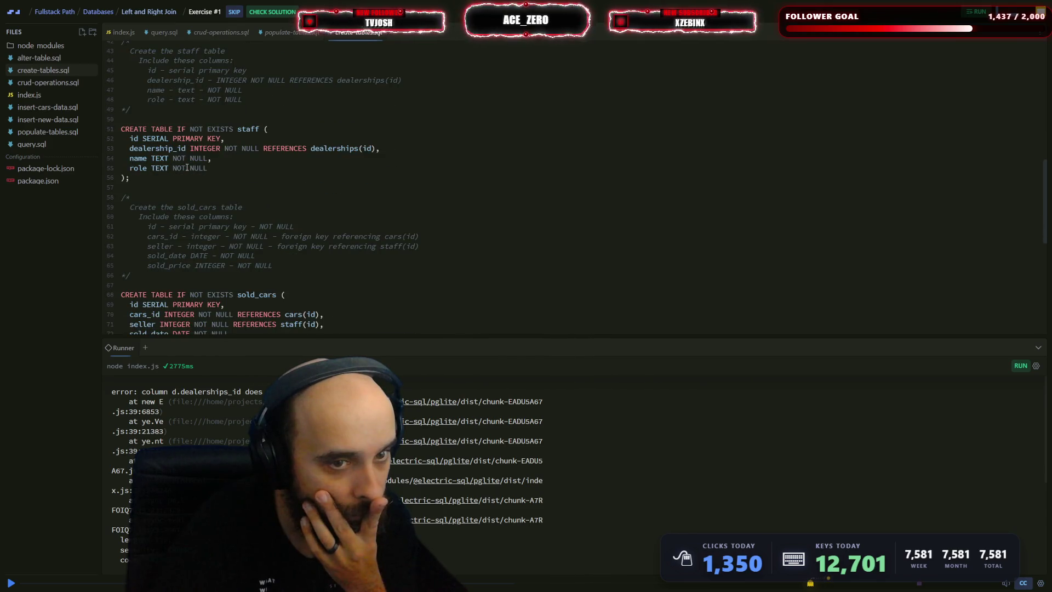
scroll(187, 168, "up", 3)
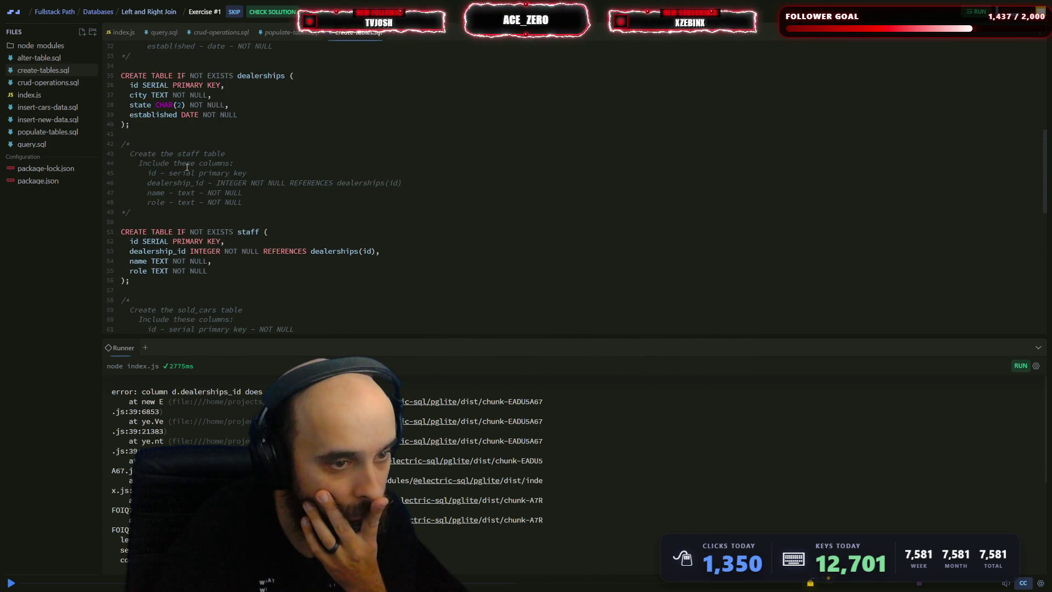
left_click(48, 84)
- In query.sql, change the staff side of the join condition to S.dealership_id
left_click(61, 143)
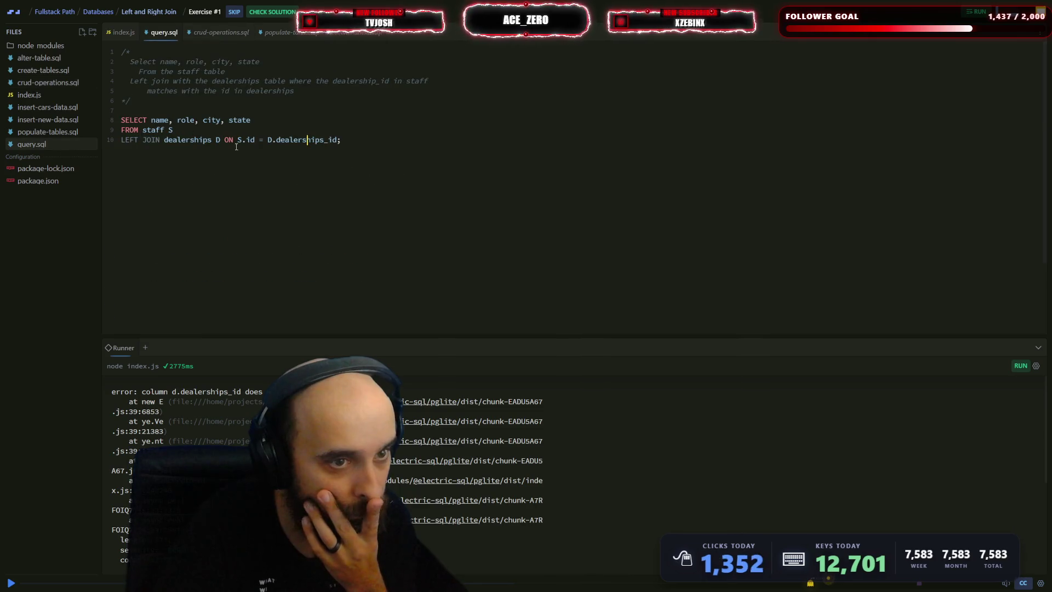
left_click(345, 129)
key("BackSpace")
key("BackSpace")
key("BackSpace")
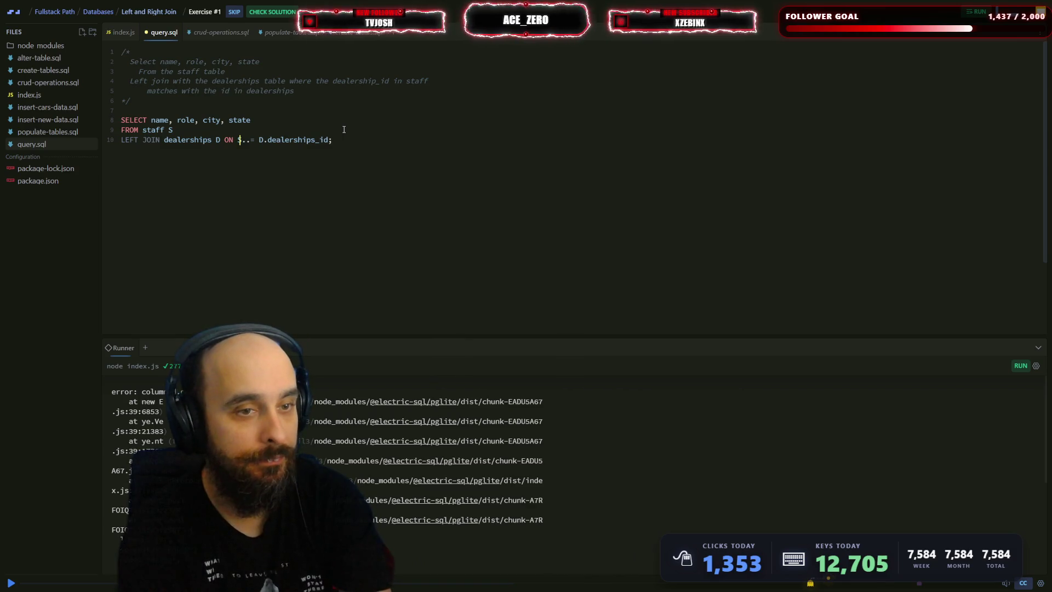
key("Right")
key("Right")
type(".de")
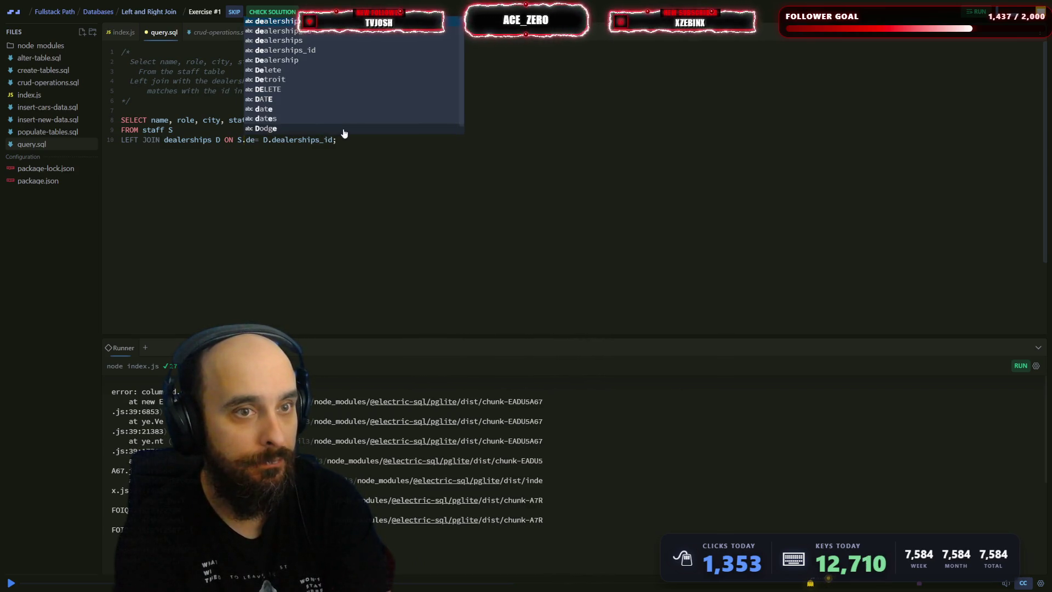
key("Down")
key("Return")
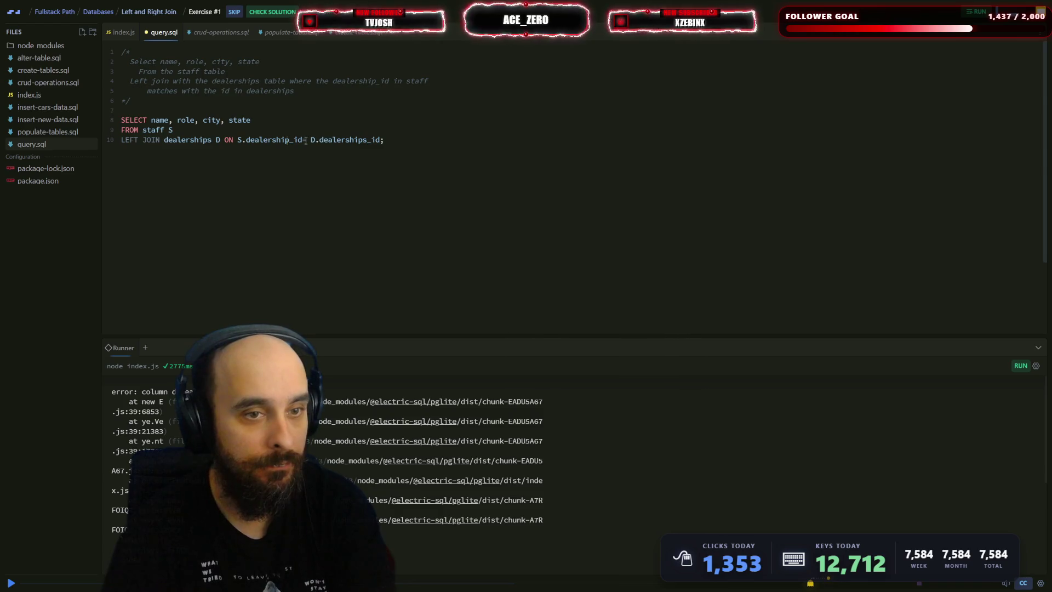
- Make the other side D.id, rerun to get the Chicago, Atlanta and Detroit rows, and submit
left_click(306, 140)
type("=")
left_click(386, 142)
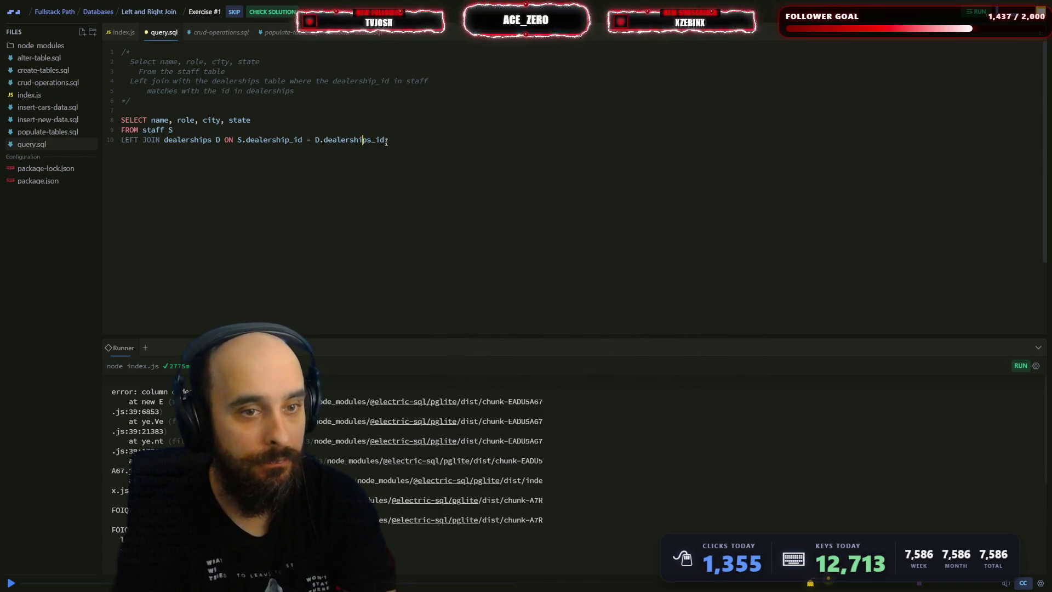
key("BackSpace")
key("BackSpace")
key("BackSpace")
key("Delete")
key("Delete")
key("Delete")
type("id")
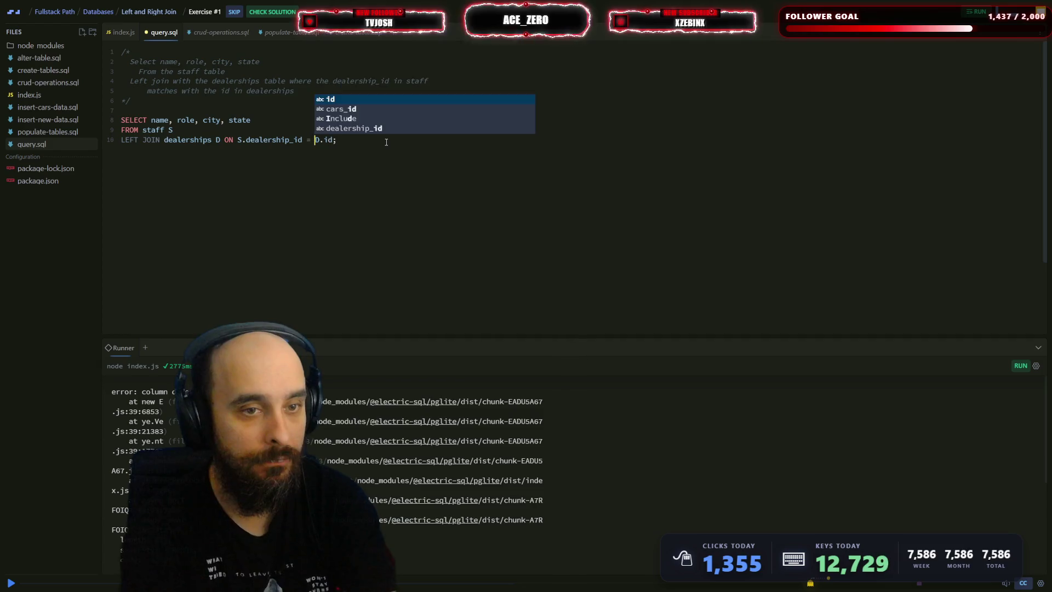
key("Return")
key("ctrl+s")
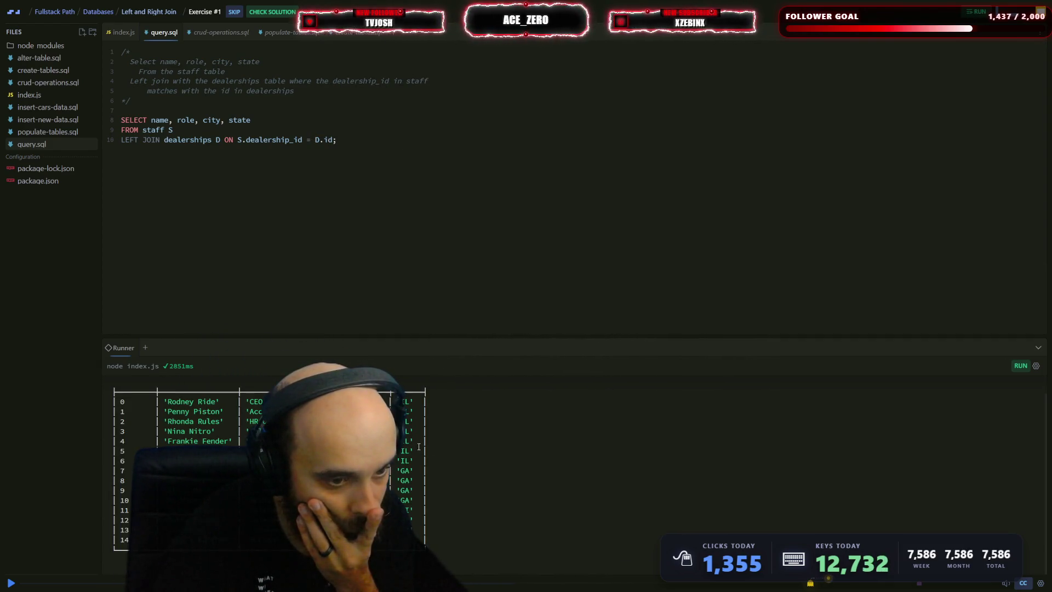
scroll(420, 449, "down", 1)
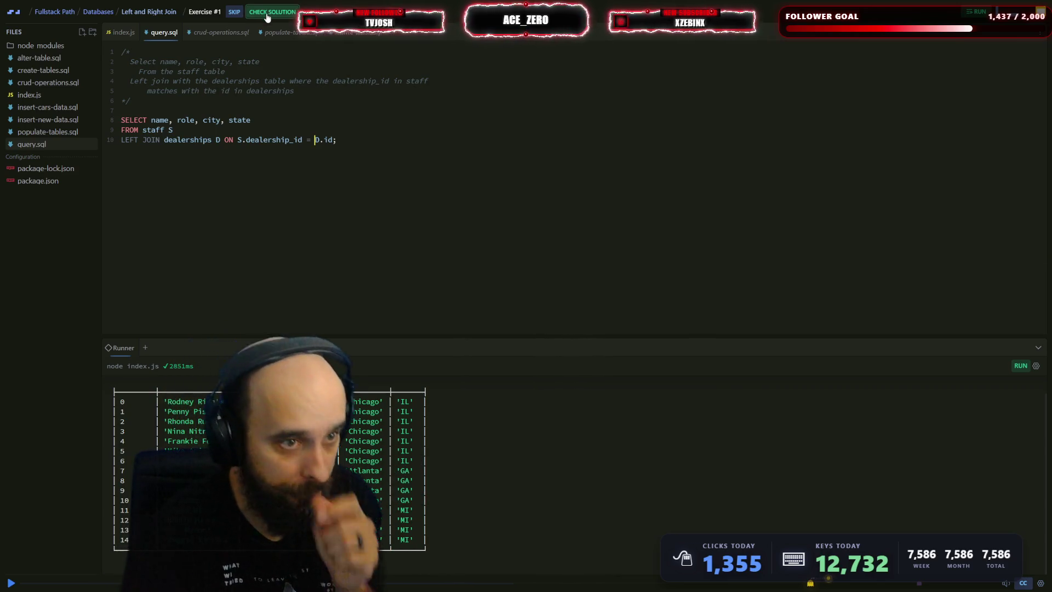
left_click(267, 13)
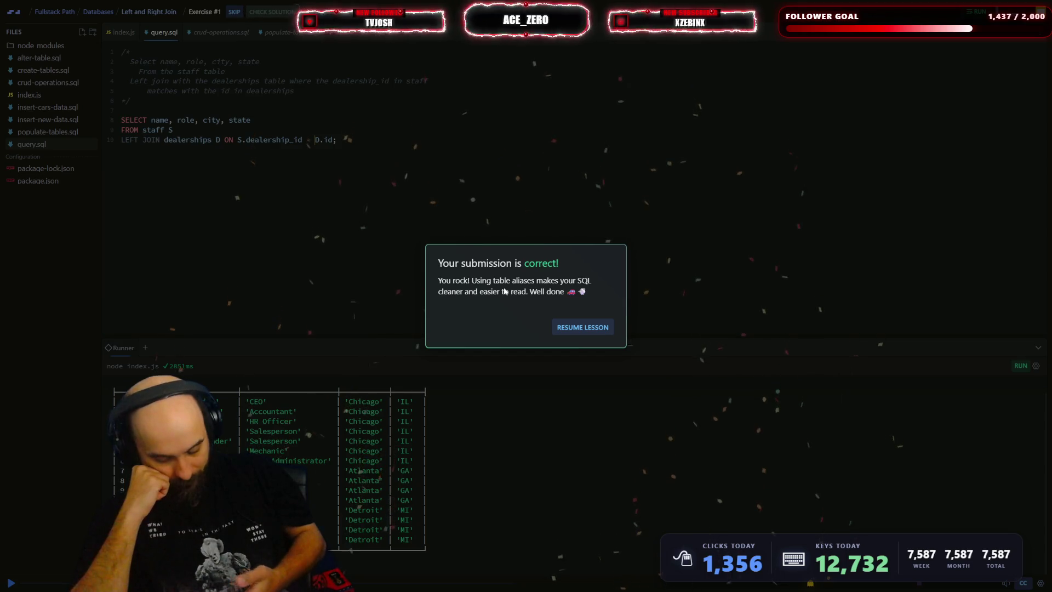
- Resume the lesson from the success dialog, pause it at 7:51, and exit full-screen
left_click(604, 325)
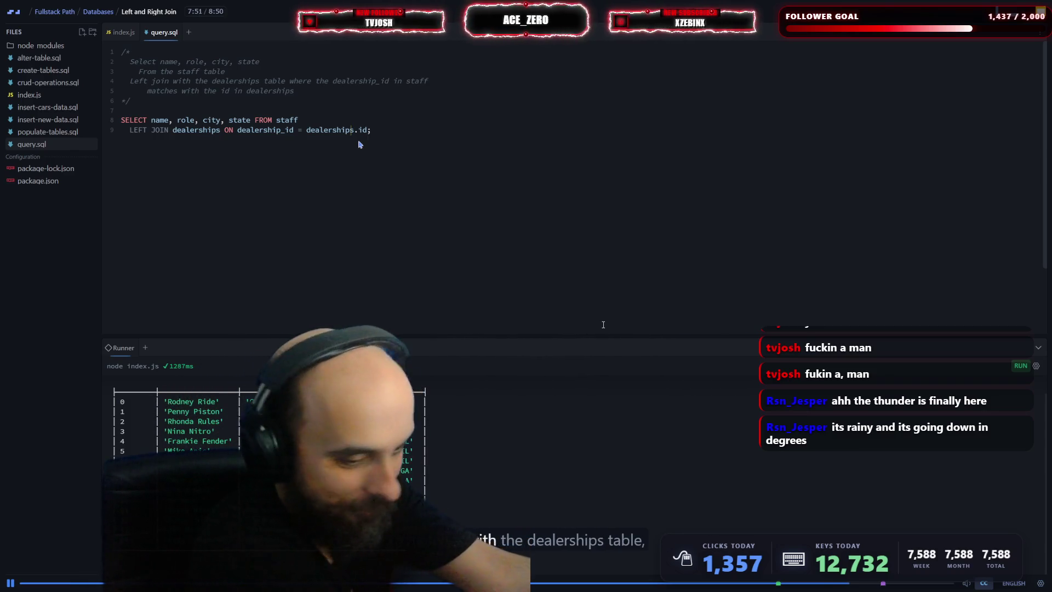
key("space")
key("F11")
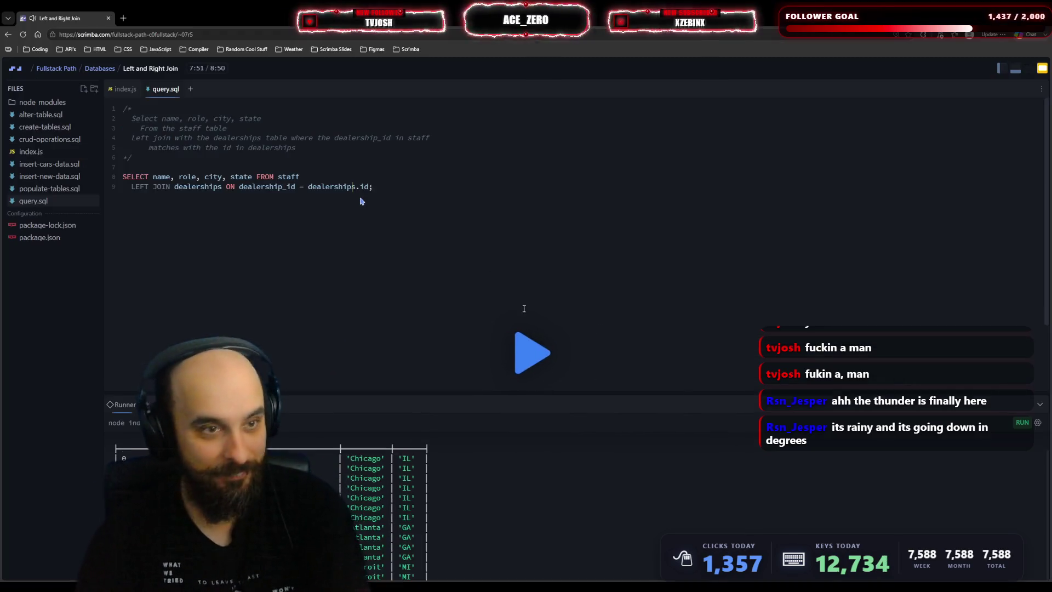
- Search Google in a new tab for radar in denmark and open the meteoblue radar result
left_click(124, 18)
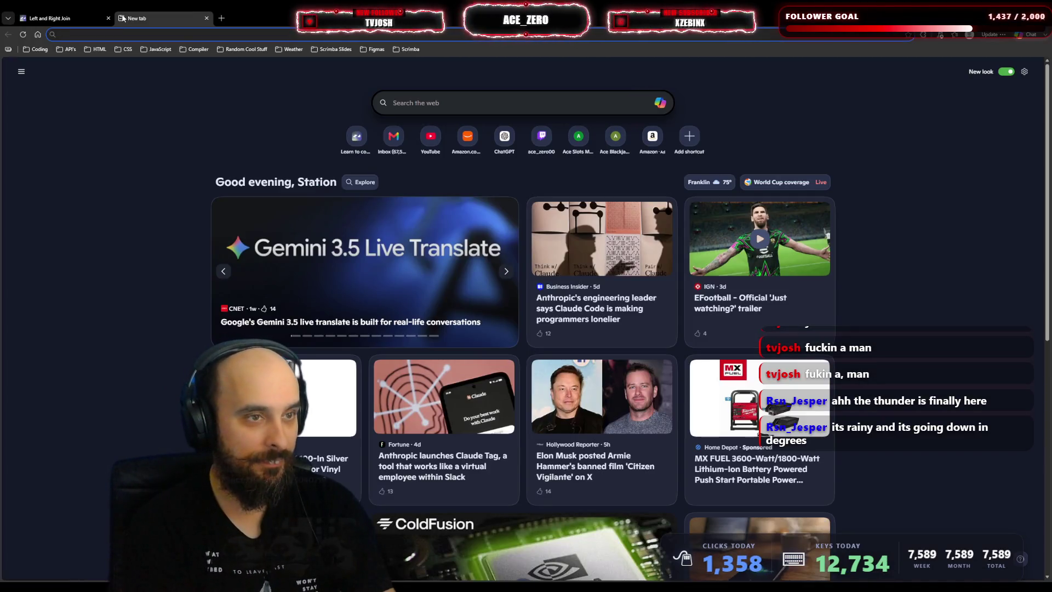
type("google.com")
key("Return")
type("r")
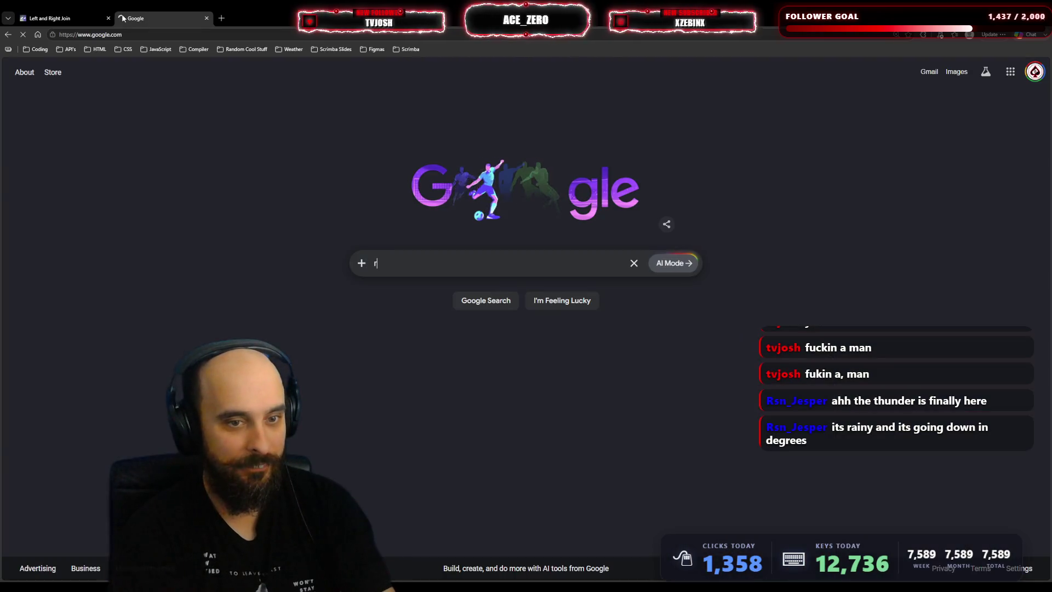
type("ader")
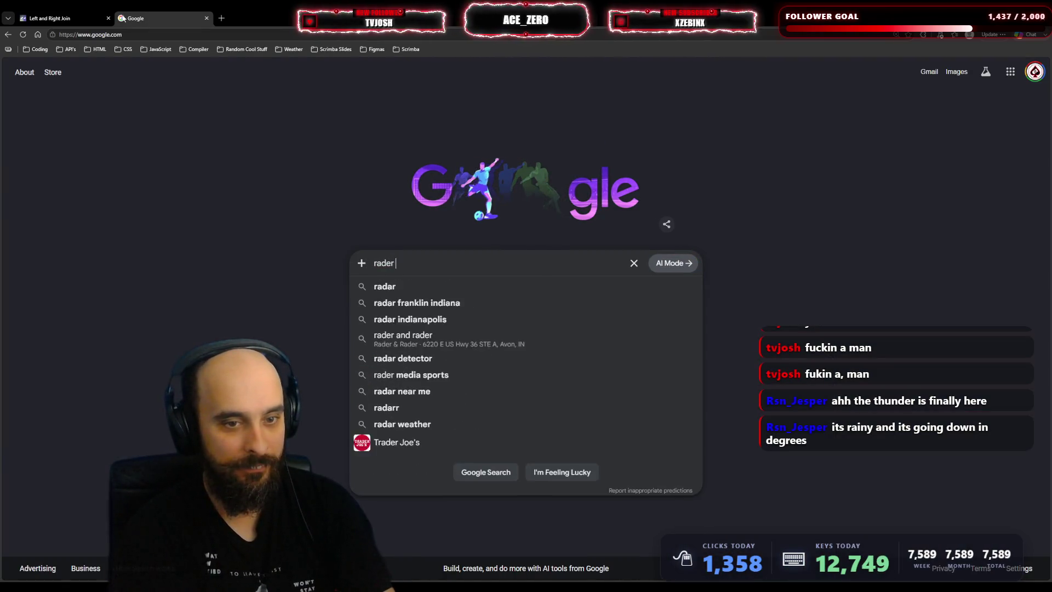
type(" in denmak")
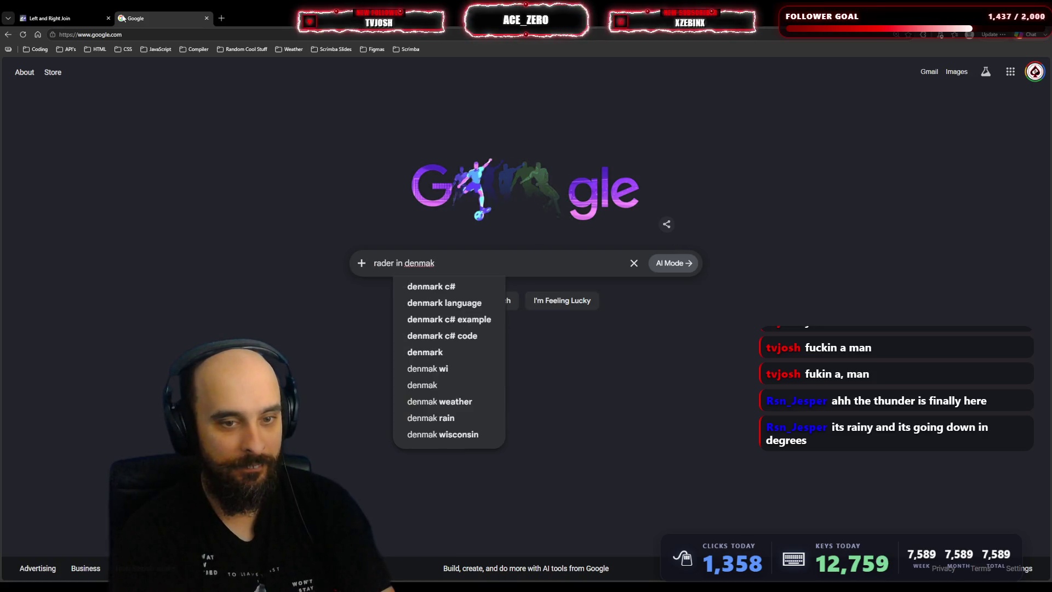
type("r")
key("Return")
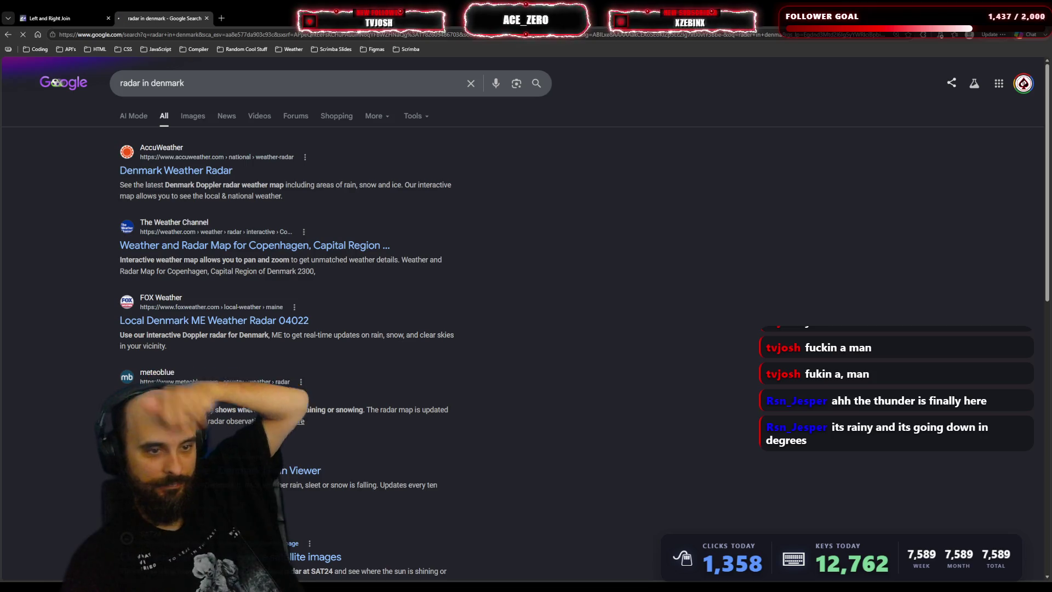
left_click(228, 397)
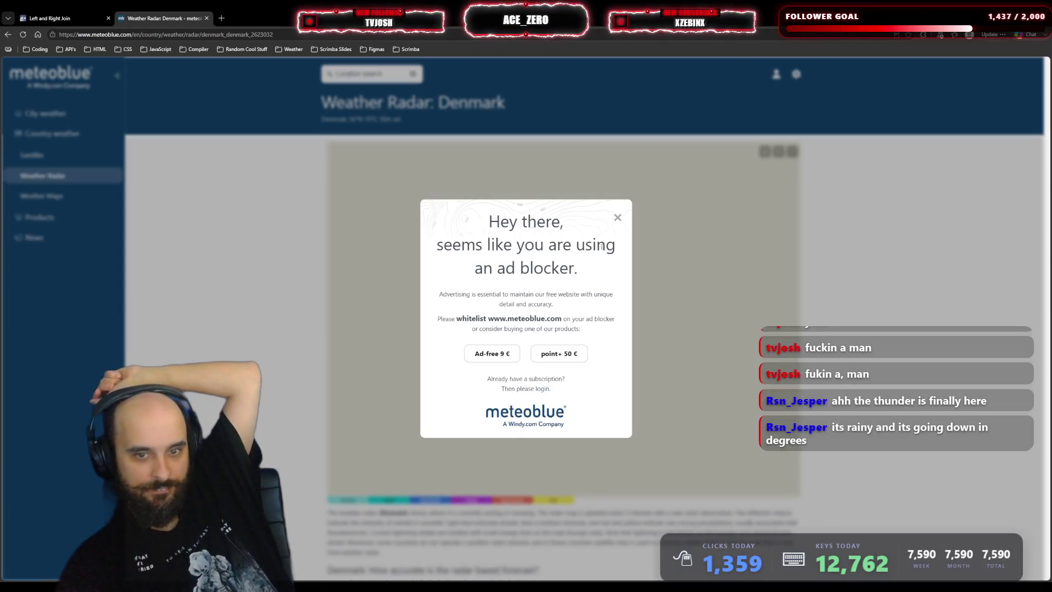
- Dismiss the ad-blocker popup, zoom and pan meteoblue's radar onto Denmark's rain, then go back
left_click(618, 218)
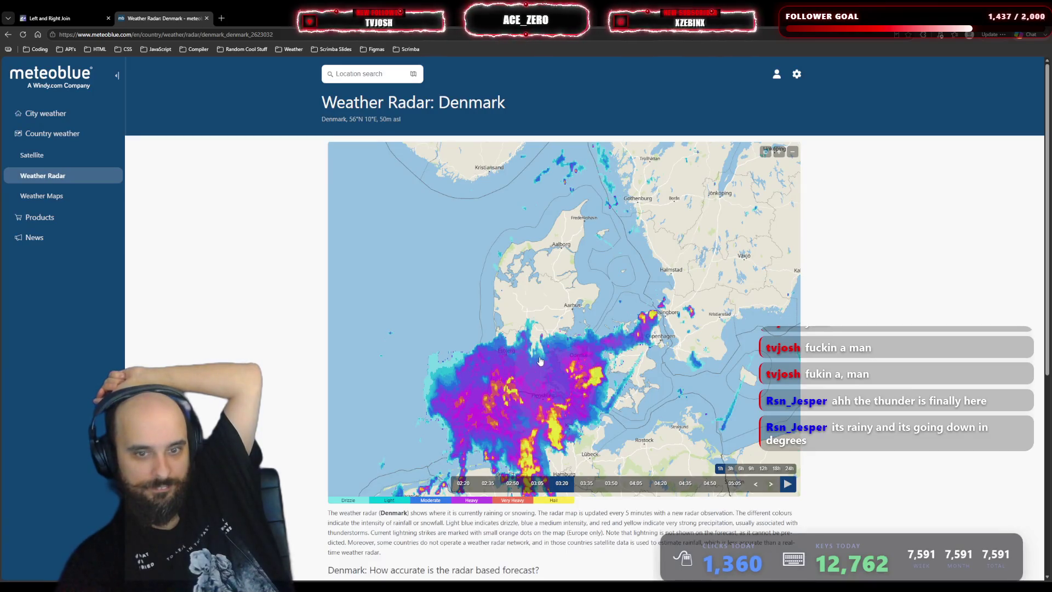
left_click_drag(546, 383, 539, 354)
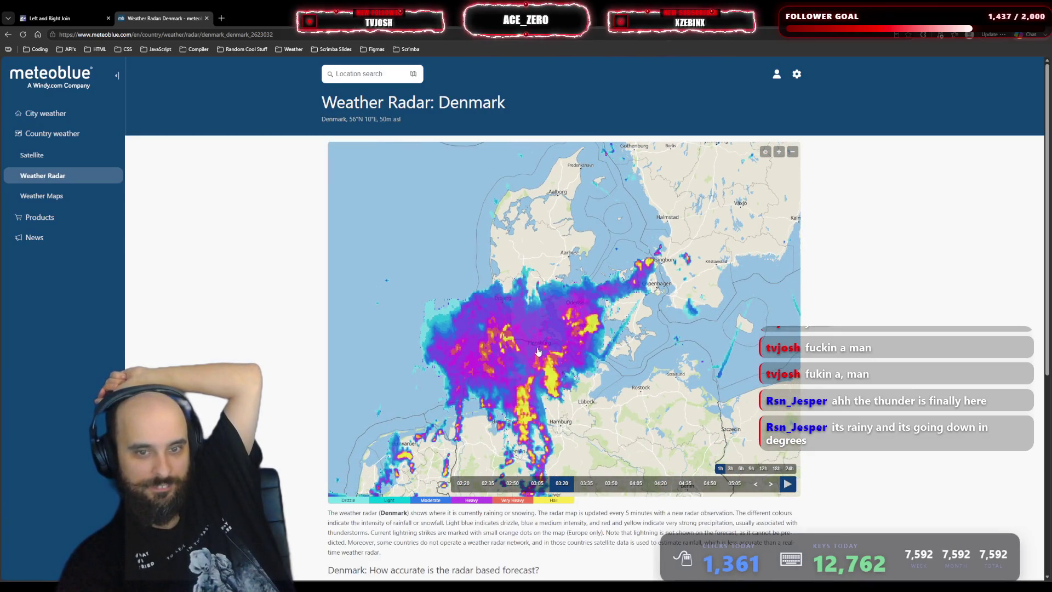
left_click(779, 151)
left_click_drag(593, 299, 634, 285)
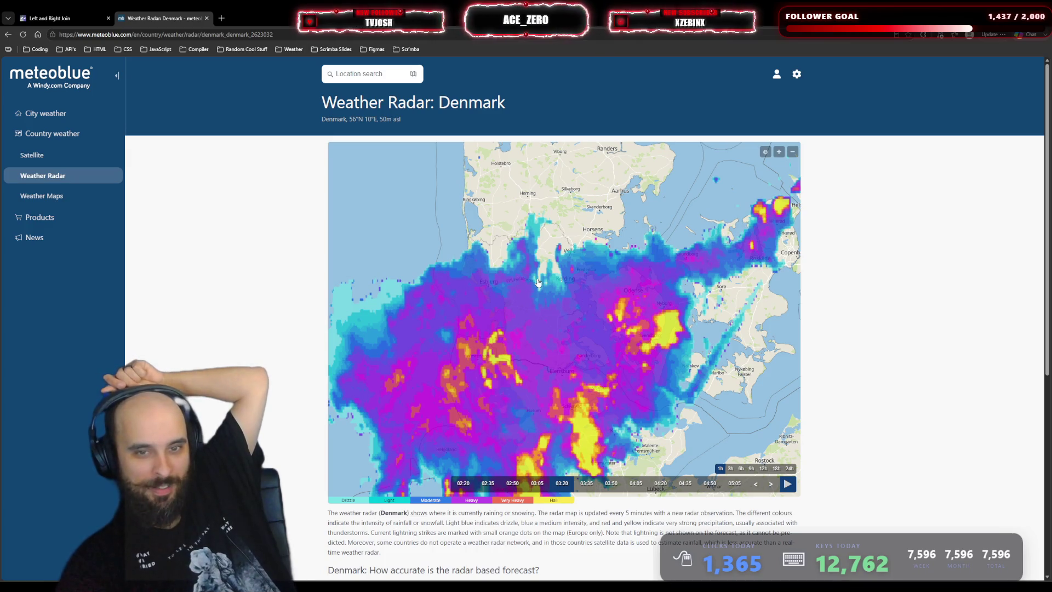
scroll(538, 283, "down", 1)
key("alt+Left")
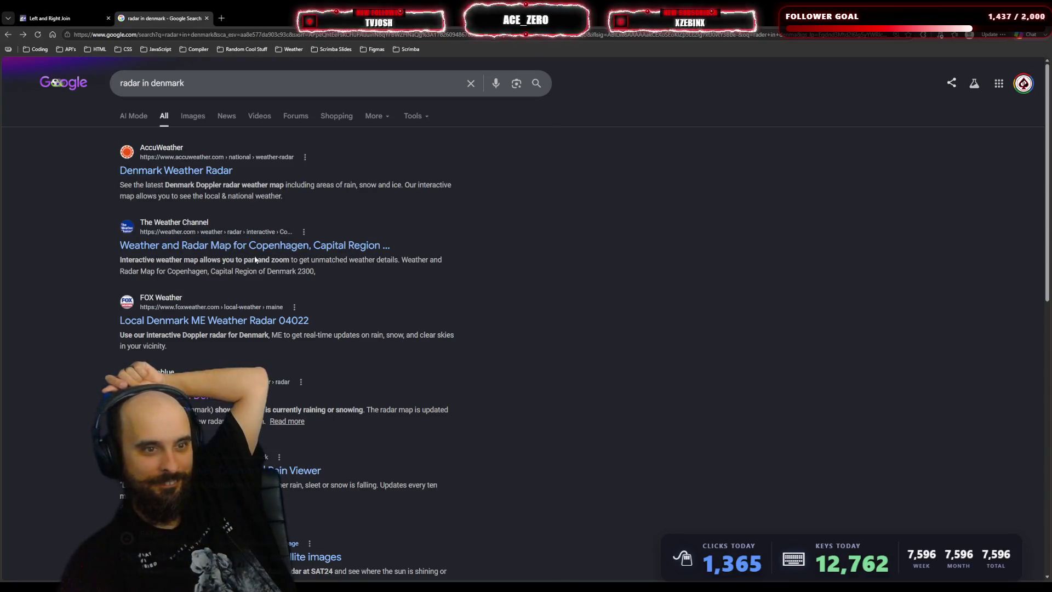
- Open AccuWeather's Denmark Weather Radar, accept the privacy notice, center on Denmark and expand full-screen
left_click(213, 171)
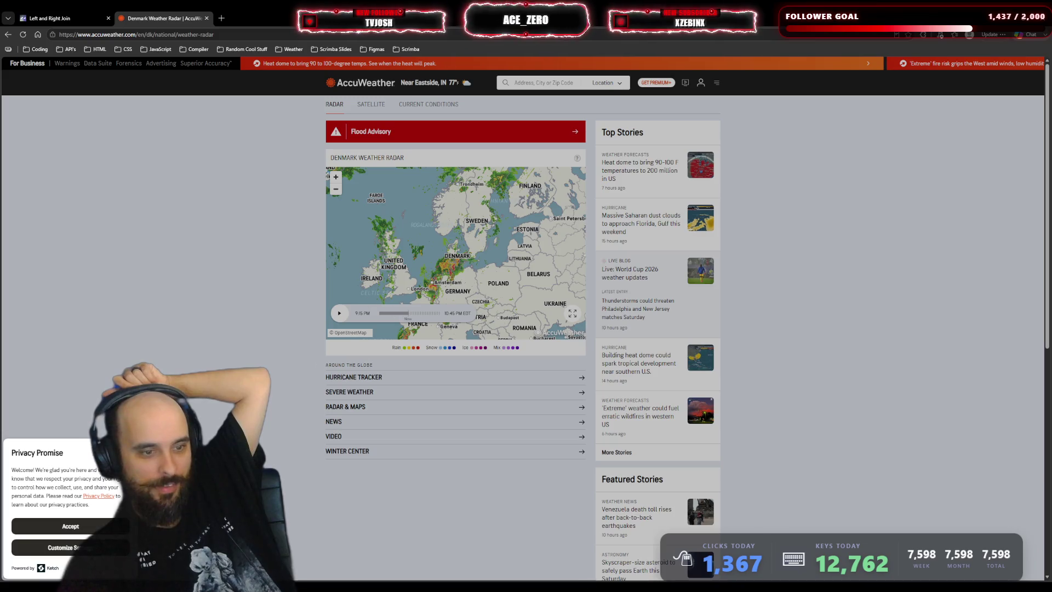
left_click(70, 526)
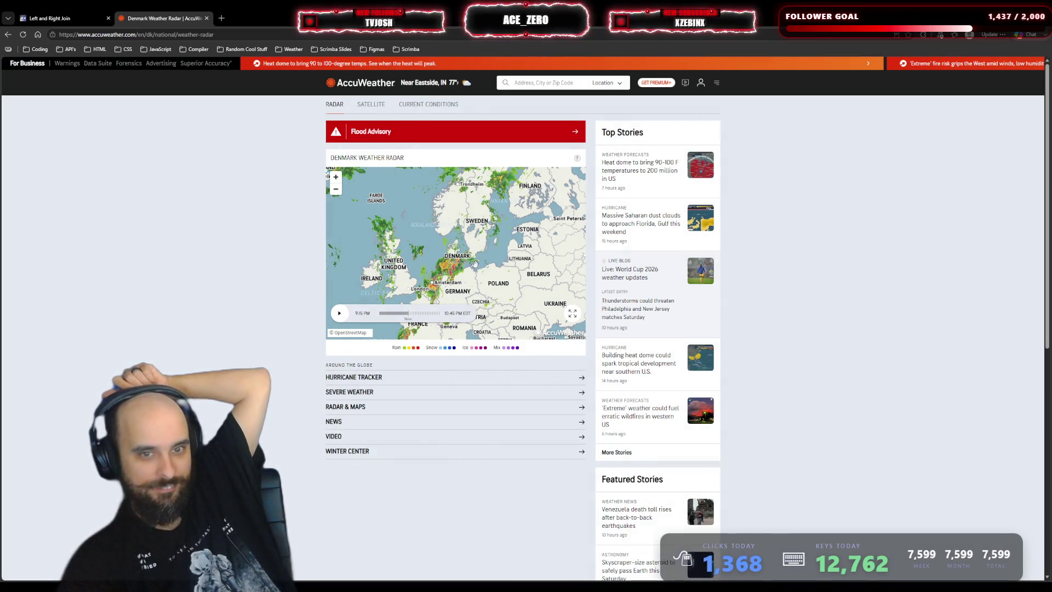
scroll(477, 229, "up", 2)
left_click_drag(477, 229, 556, 249)
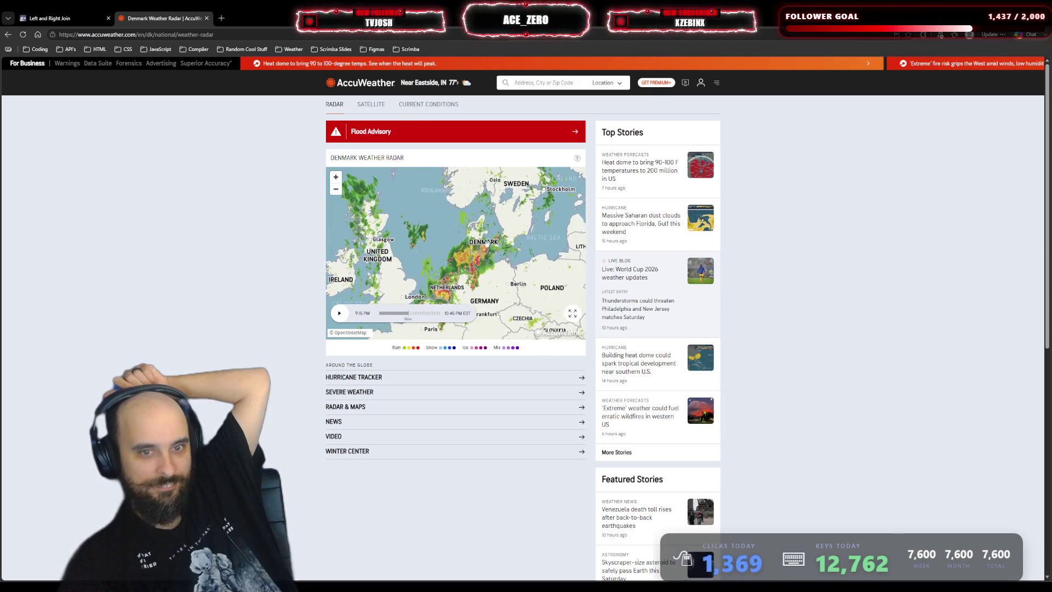
scroll(582, 323, "up", 1)
left_click(573, 314)
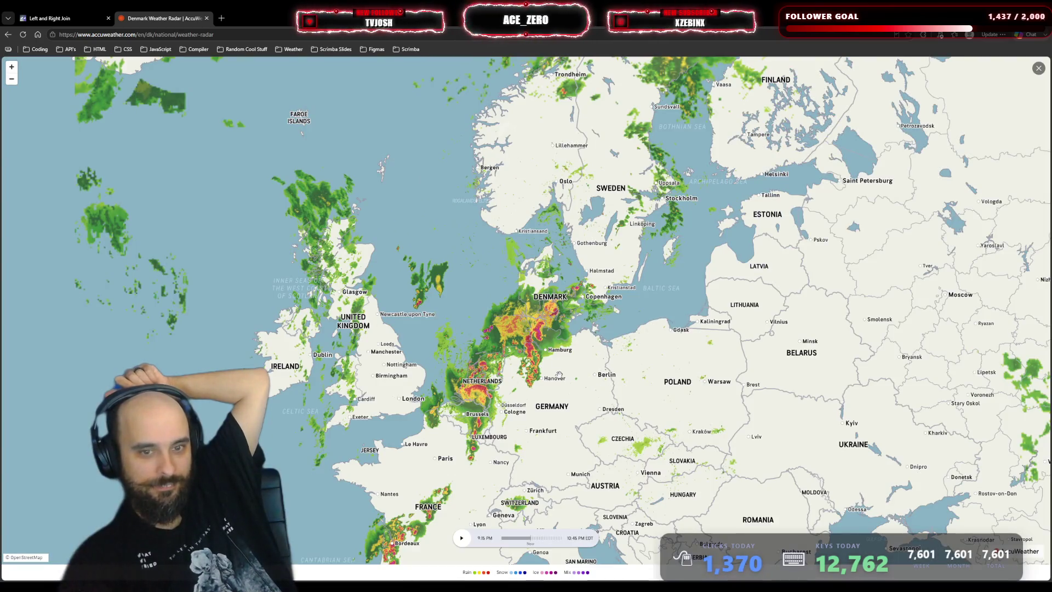
- Zoom in on Odense and Copenhagen, then zoom out and pan to show North America, Greenland and Europe
scroll(529, 301, "up", 2)
mouse_move(529, 301)
left_mouse_down()
mouse_move(535, 334)
mouse_move(514, 342)
left_mouse_up()
scroll(530, 324, "up", 1)
scroll(536, 335, "up", 2)
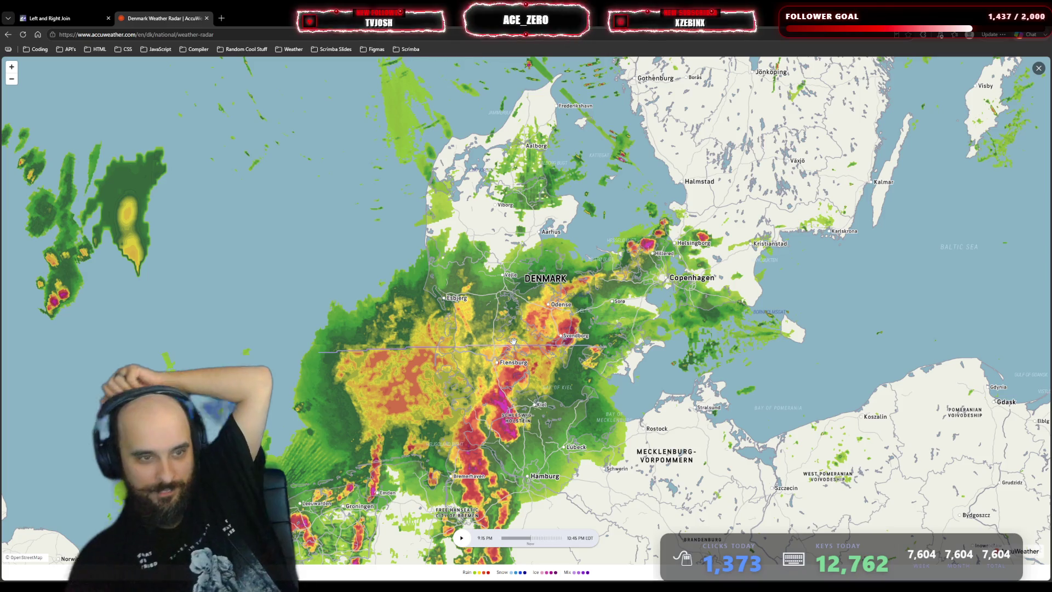
scroll(513, 341, "down", 2)
scroll(514, 347, "down", 3)
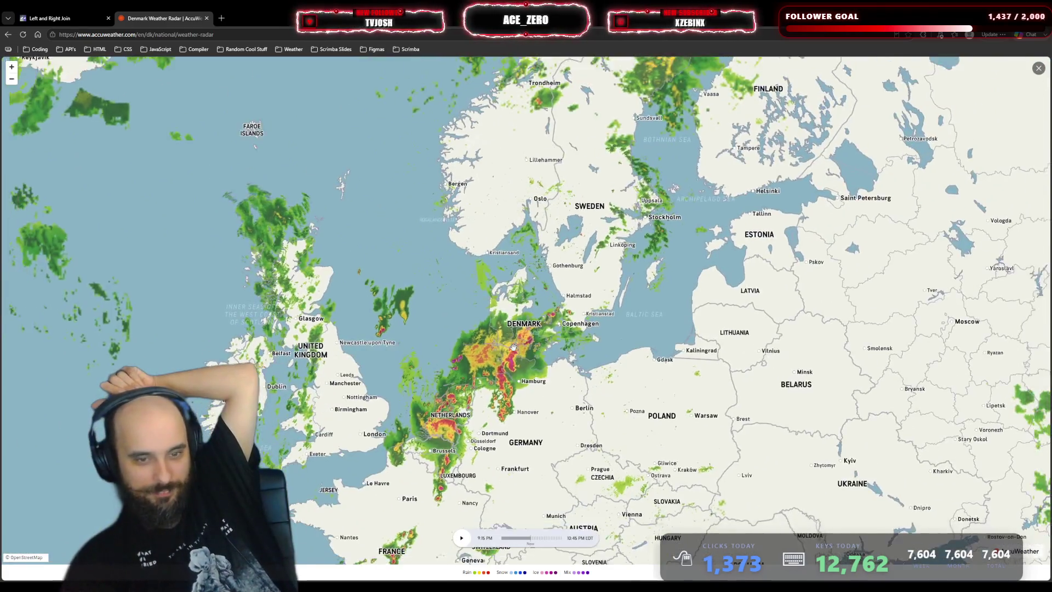
scroll(511, 345, "down", 1)
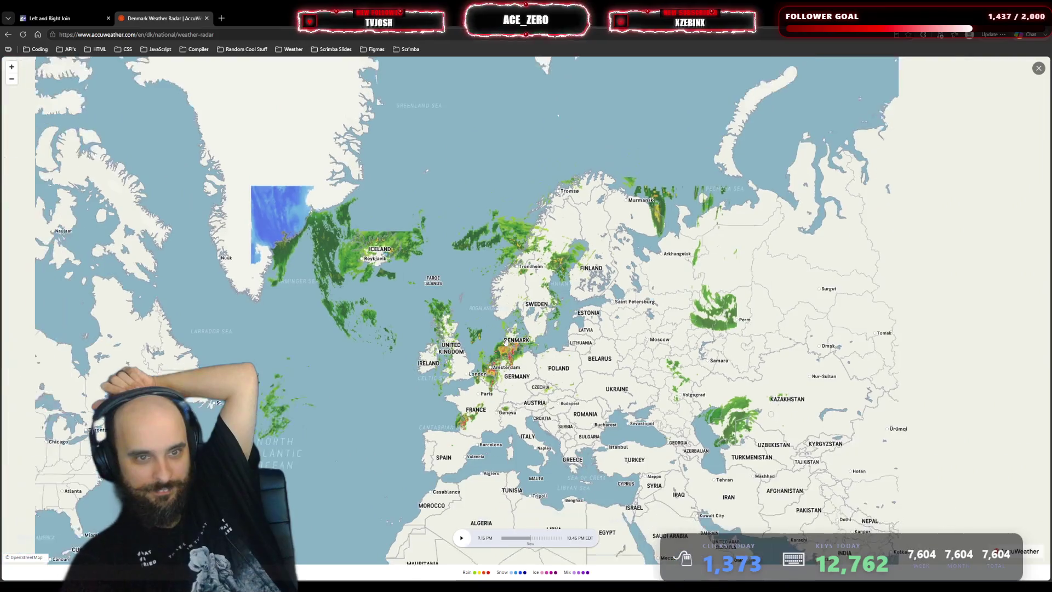
left_click_drag(368, 370, 613, 329)
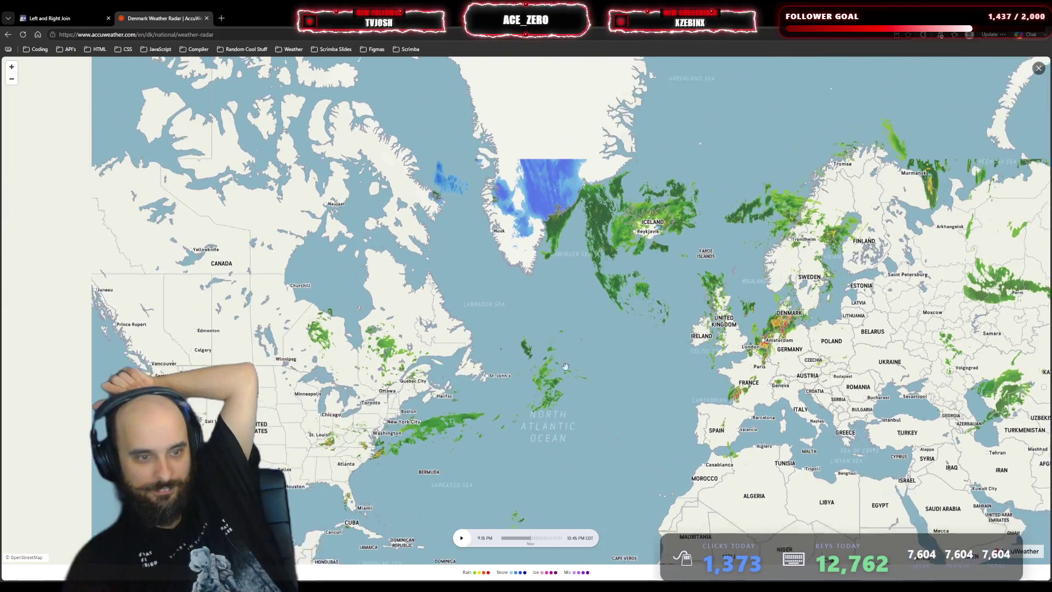
mouse_move(395, 384)
left_mouse_down()
mouse_move(547, 356)
mouse_move(554, 344)
left_mouse_up()
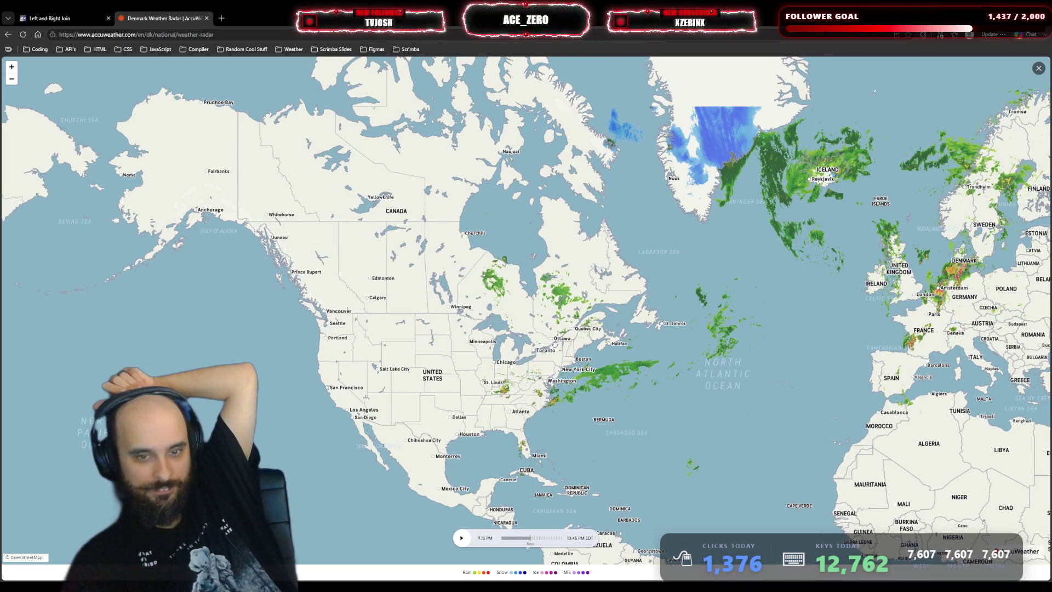
mouse_move(957, 337)
left_mouse_down()
mouse_move(605, 344)
mouse_move(910, 332)
left_mouse_up()
- Zoom the radar map into central California, then pan northeast to the storms over Wyoming and the Dakotas
left_click_drag(339, 389, 403, 374)
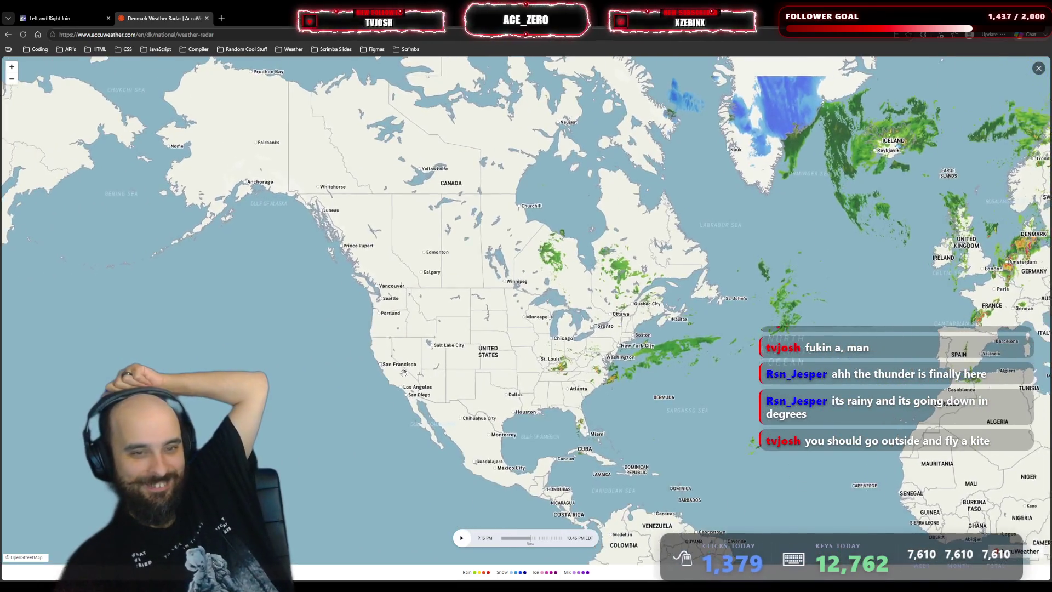
scroll(403, 373, "up", 3)
double_click(514, 377)
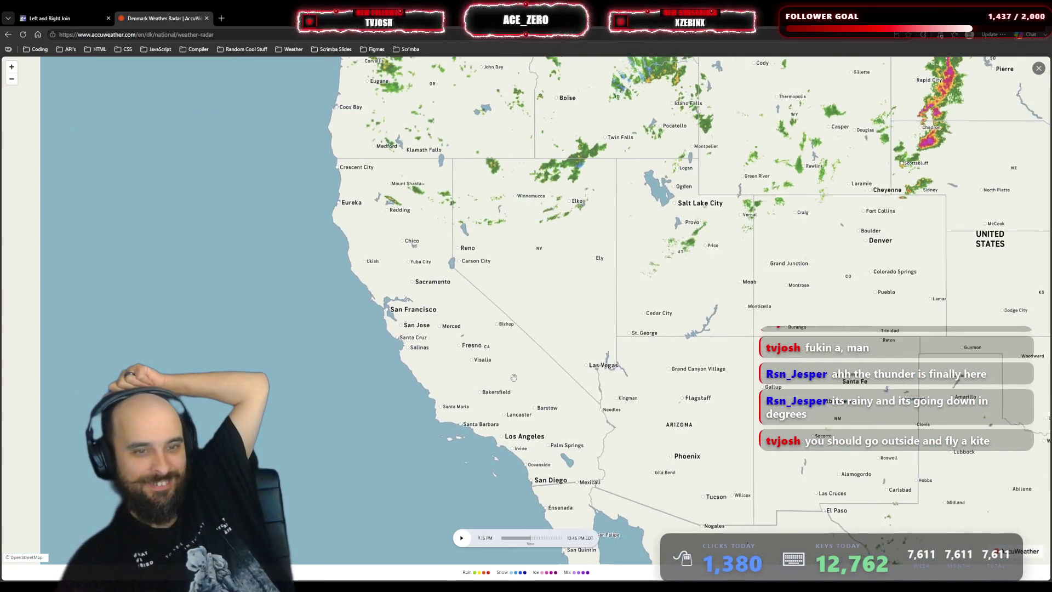
double_click(514, 377)
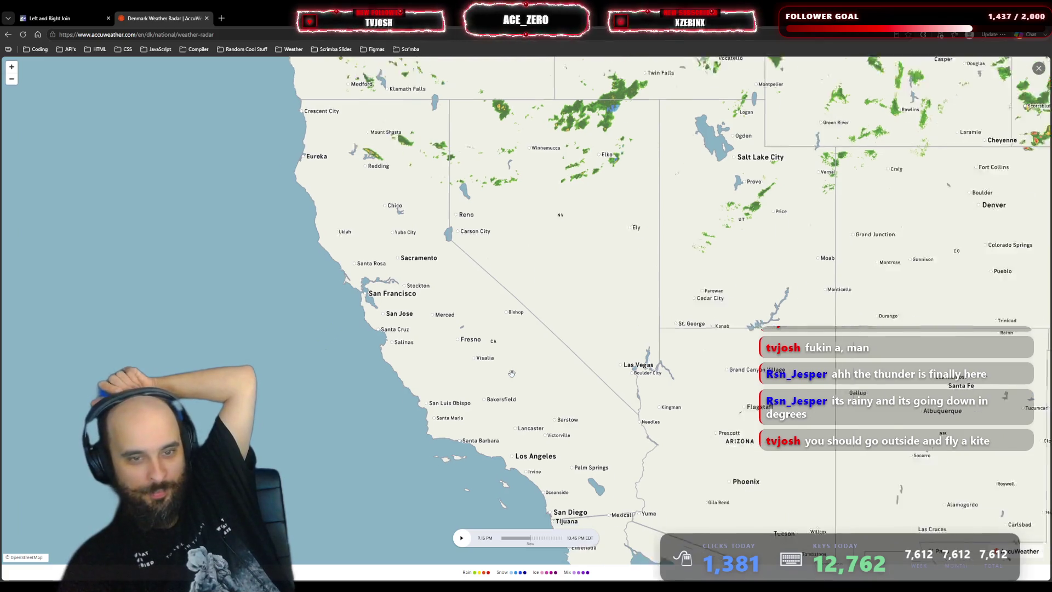
mouse_move(513, 408)
left_mouse_down()
mouse_move(457, 467)
mouse_move(333, 464)
left_mouse_up()
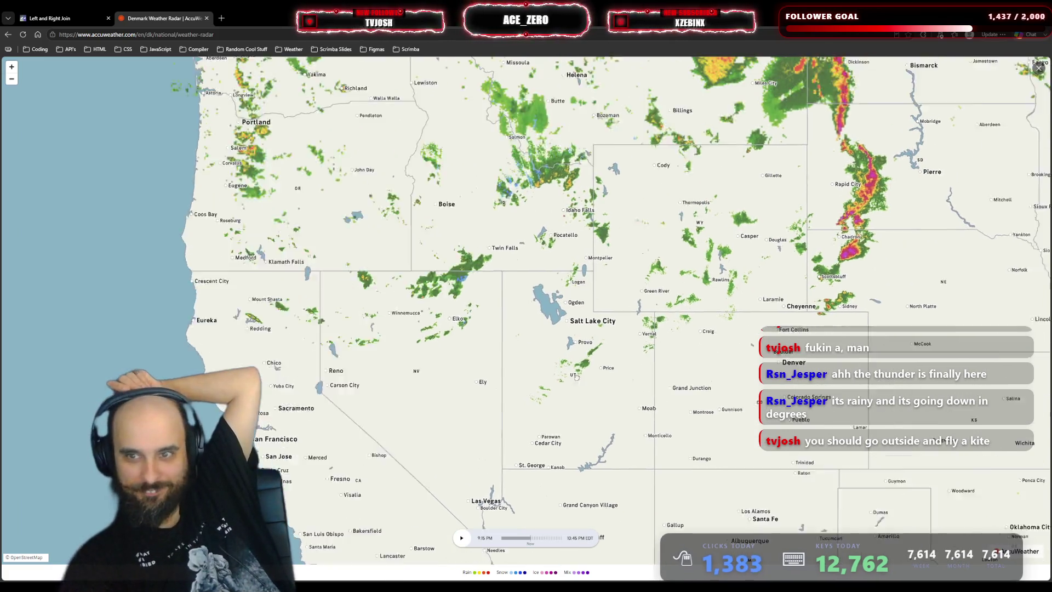
mouse_move(630, 218)
left_mouse_down()
mouse_move(627, 335)
mouse_move(477, 460)
left_mouse_up()
scroll(591, 320, "down", 2)
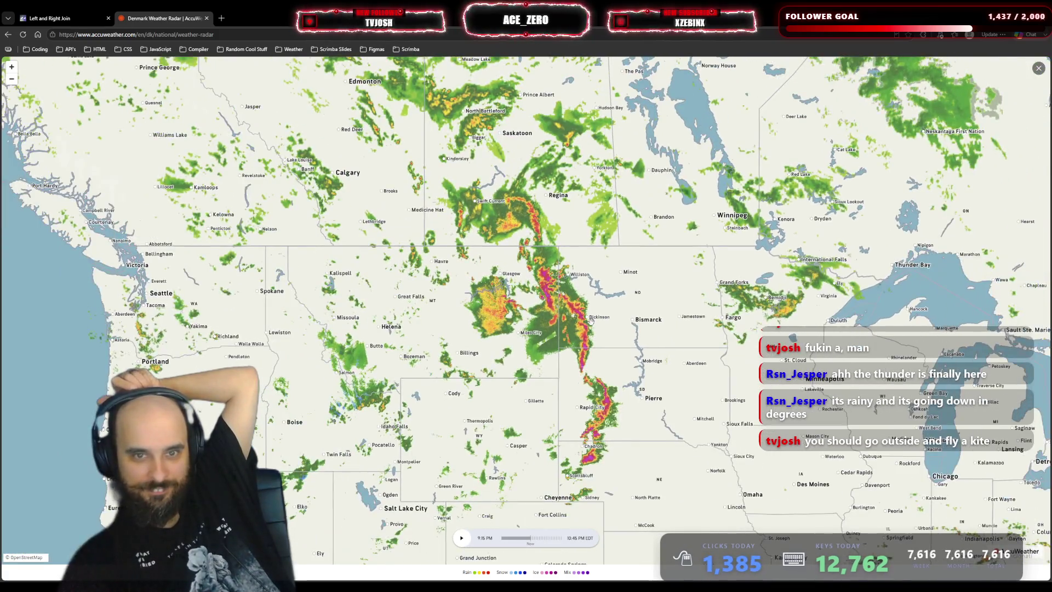
scroll(591, 320, "down", 1)
- Pan the radar east from Saskatchewan and Manitoba through Ontario and Quebec to New England
left_click_drag(622, 234, 567, 318)
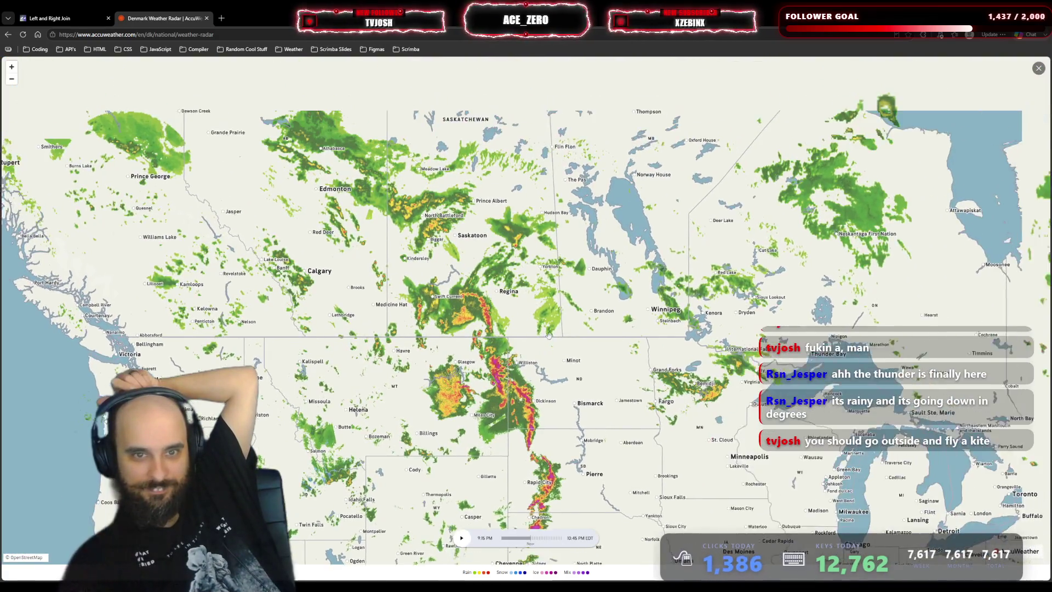
scroll(595, 302, "down", 1)
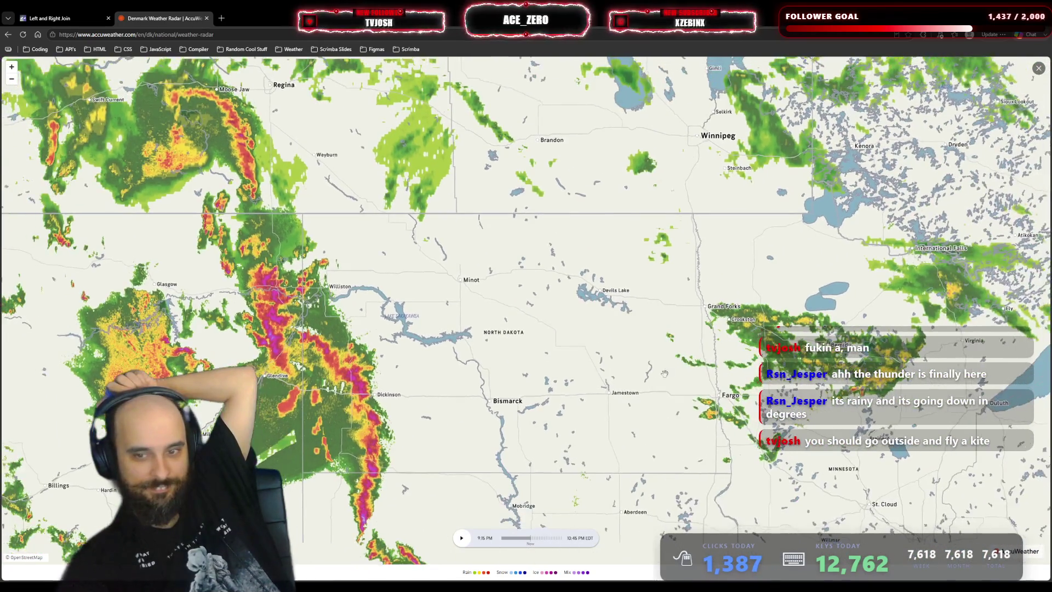
scroll(496, 339, "down", 1)
left_click_drag(898, 373, 433, 359)
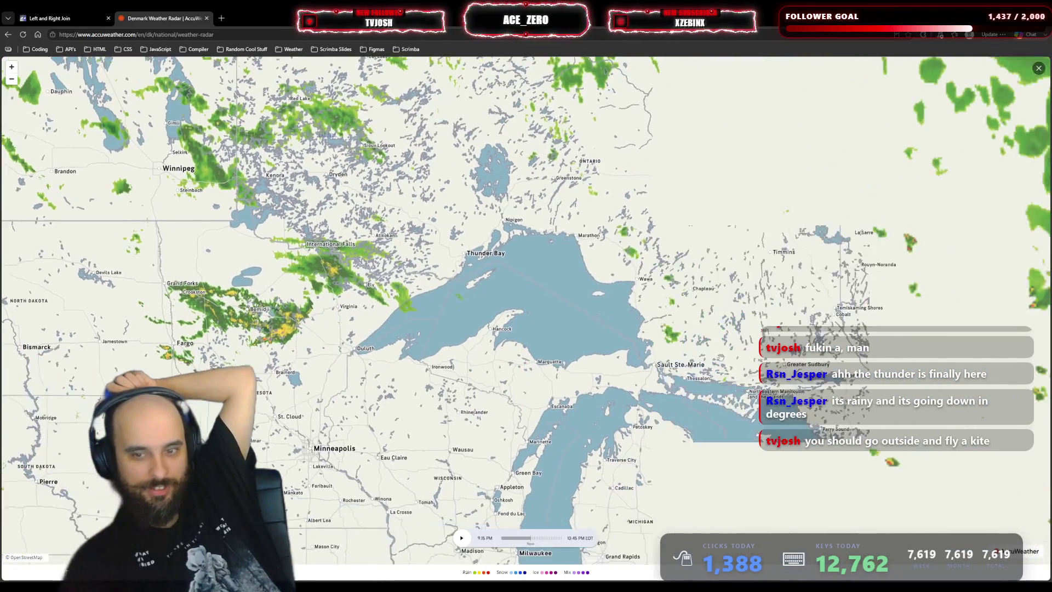
left_click_drag(950, 378, 668, 376)
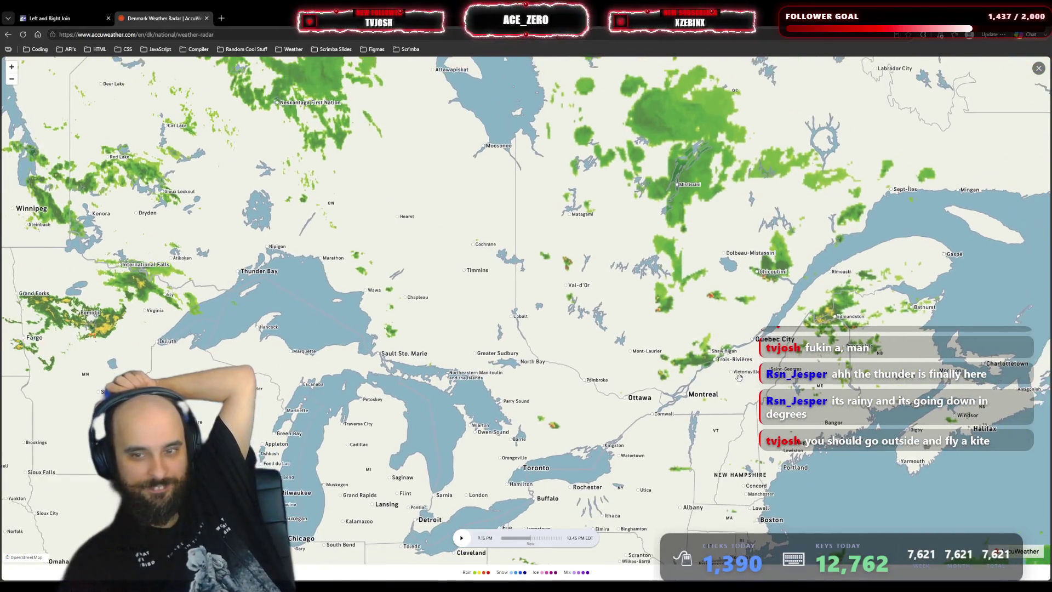
left_click_drag(783, 381, 648, 335)
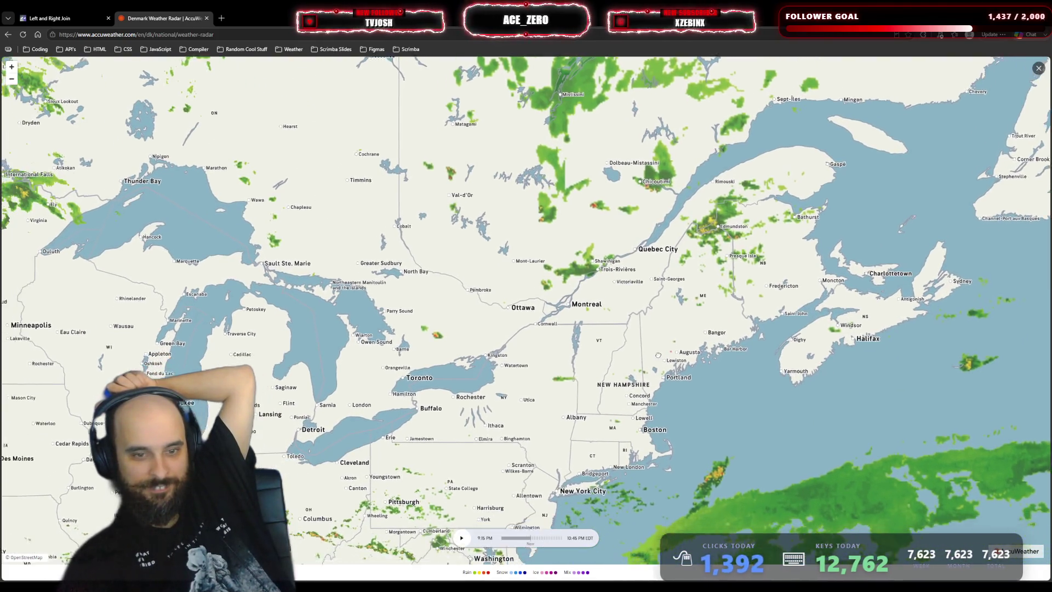
left_click_drag(620, 380, 721, 320)
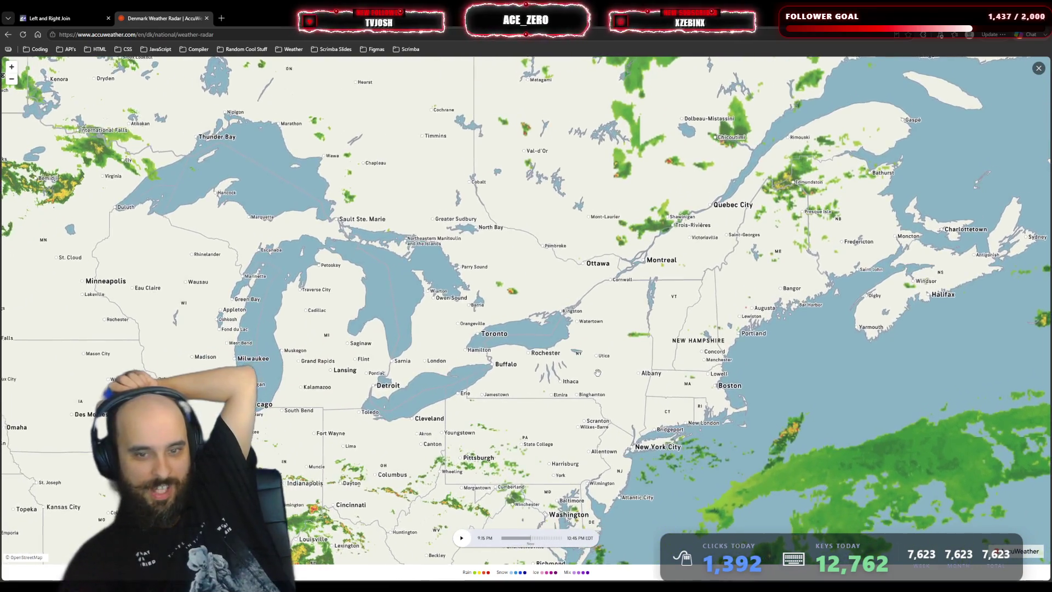
- Zoom in on Buffalo near Lake Ontario, then zoom back out
scroll(650, 324, "up", 3)
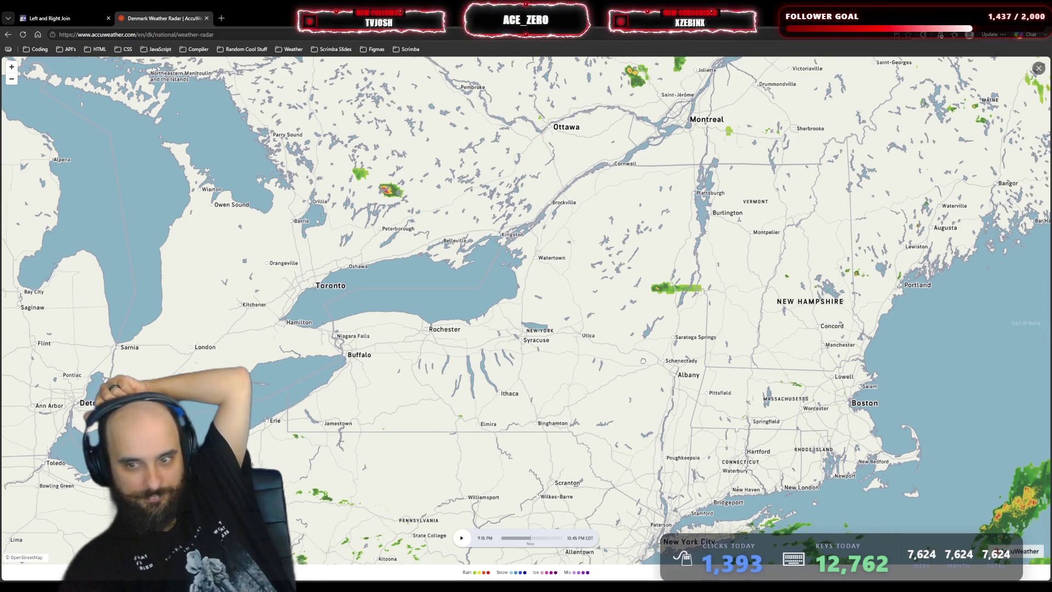
left_click_drag(661, 370, 690, 369)
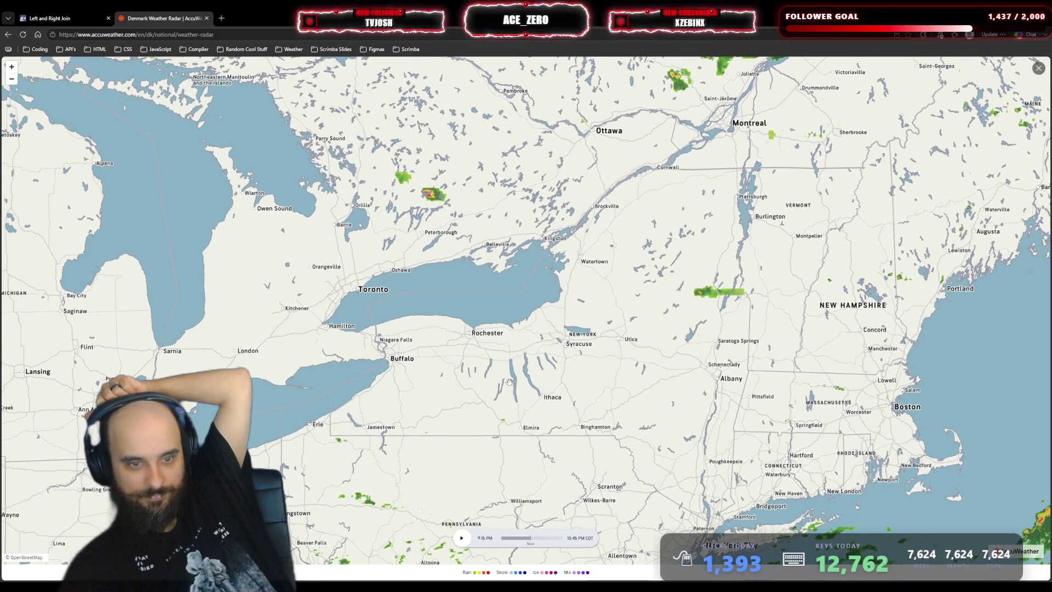
mouse_move(410, 355)
left_mouse_down()
mouse_move(523, 357)
mouse_move(540, 331)
left_mouse_up()
scroll(539, 331, "up", 5)
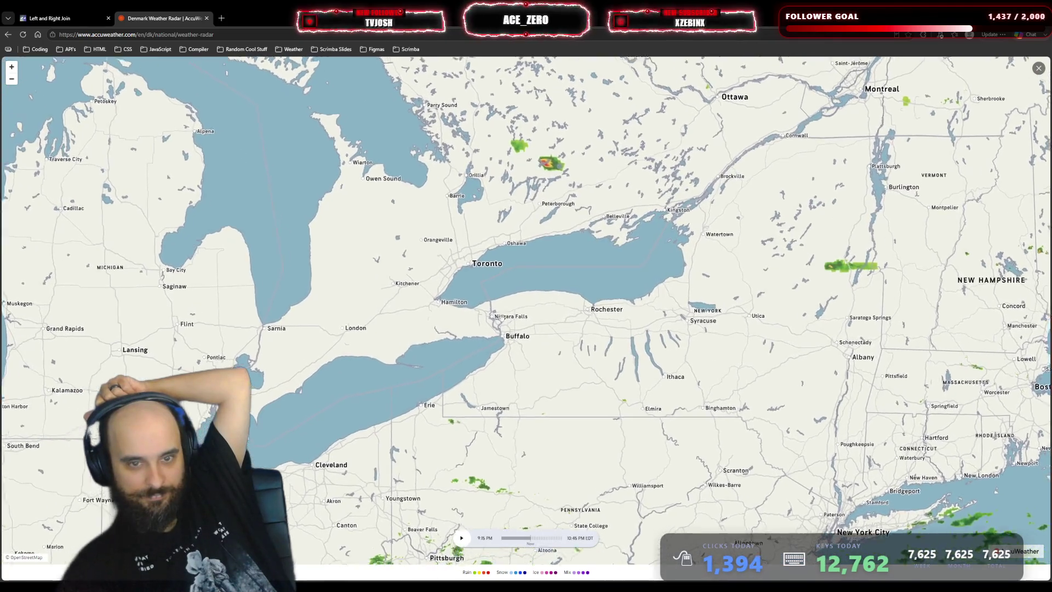
scroll(506, 364, "up", 5)
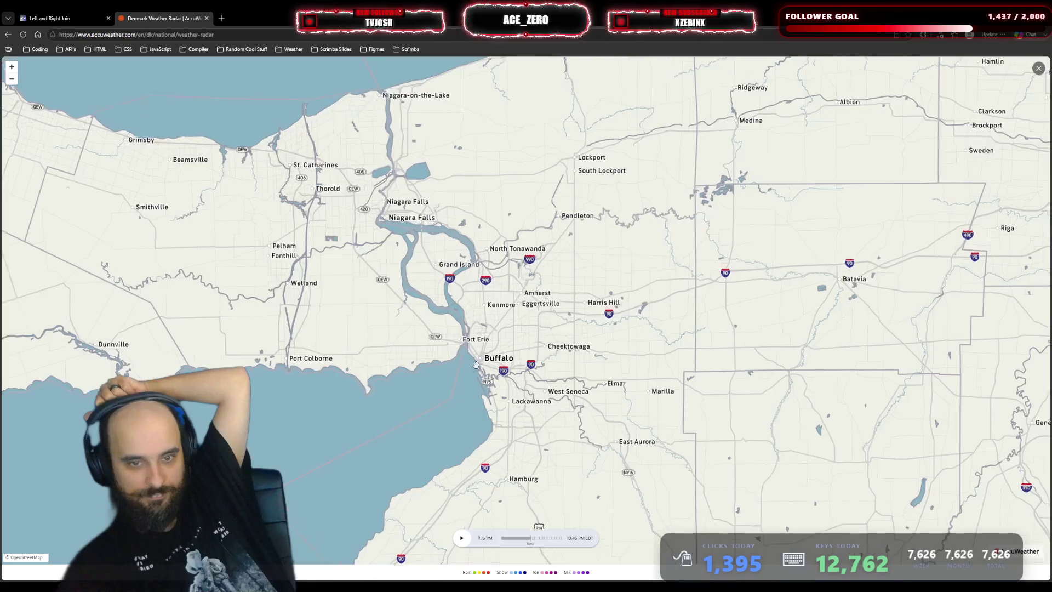
left_click_drag(405, 342, 492, 349)
scroll(492, 349, "down", 4)
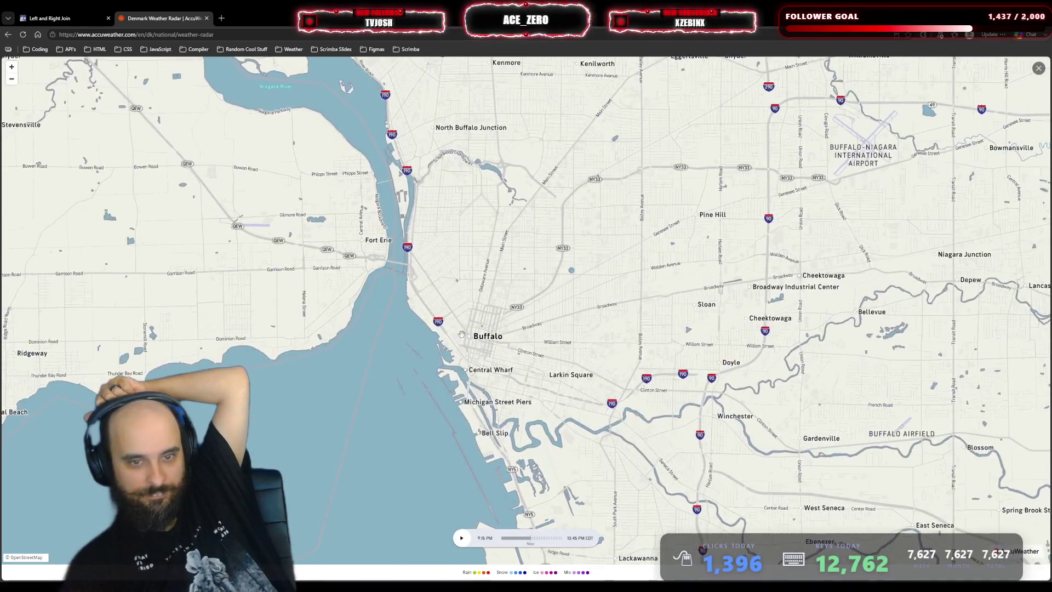
scroll(469, 332, "down", 6)
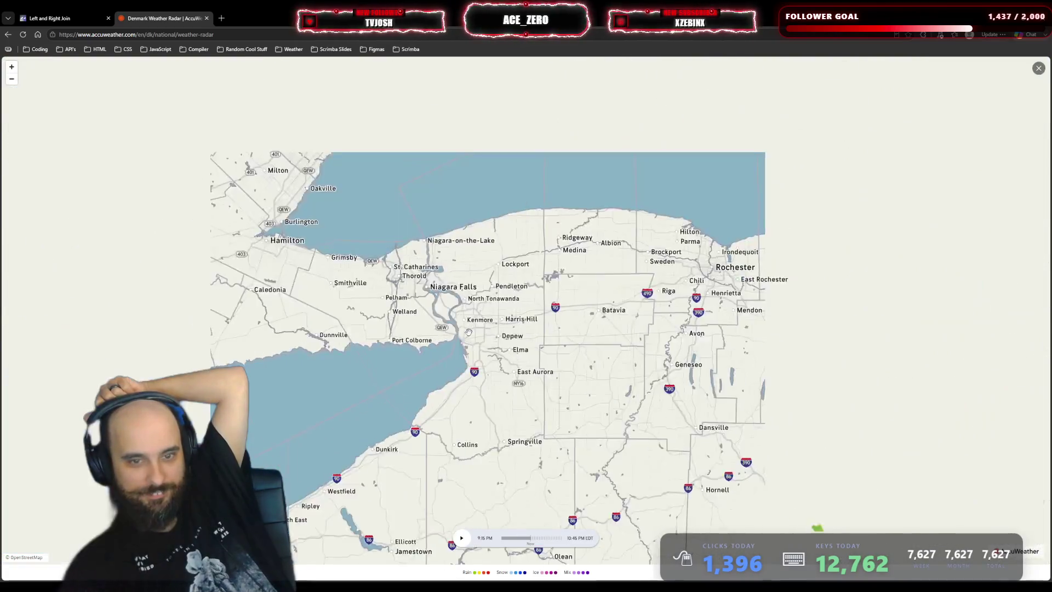
scroll(468, 332, "down", 2)
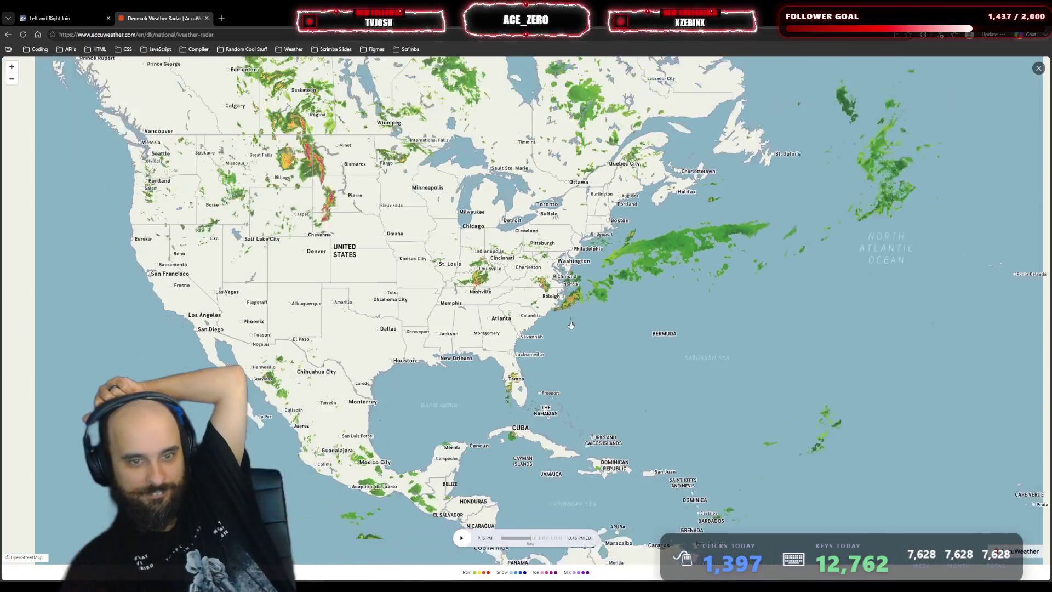
scroll(572, 327, "down", 2)
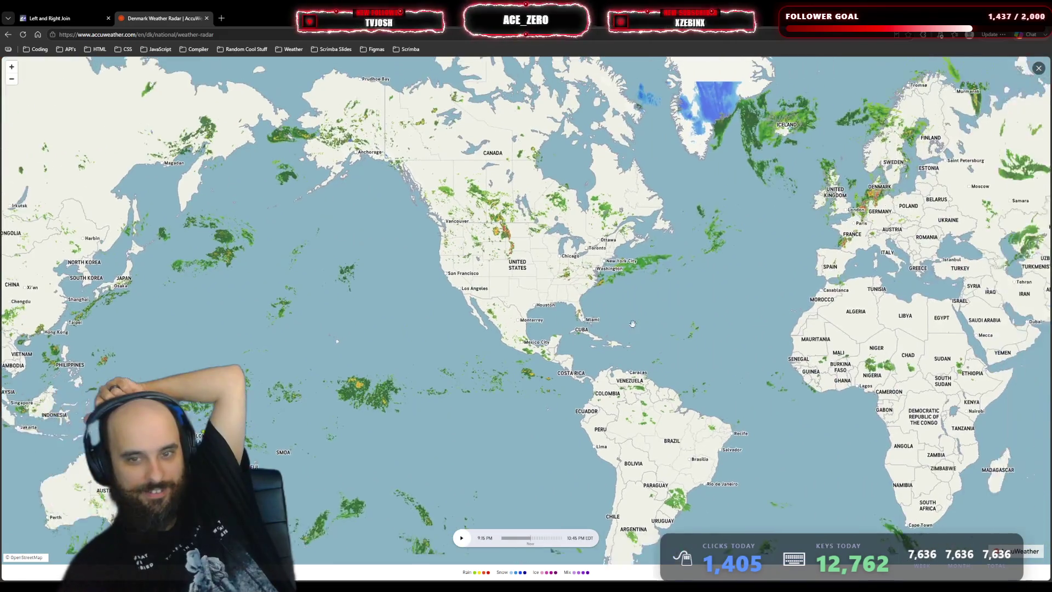
- Pan the world radar map across Europe, Asia and North America toward Greenland
left_click_drag(633, 324, 437, 331)
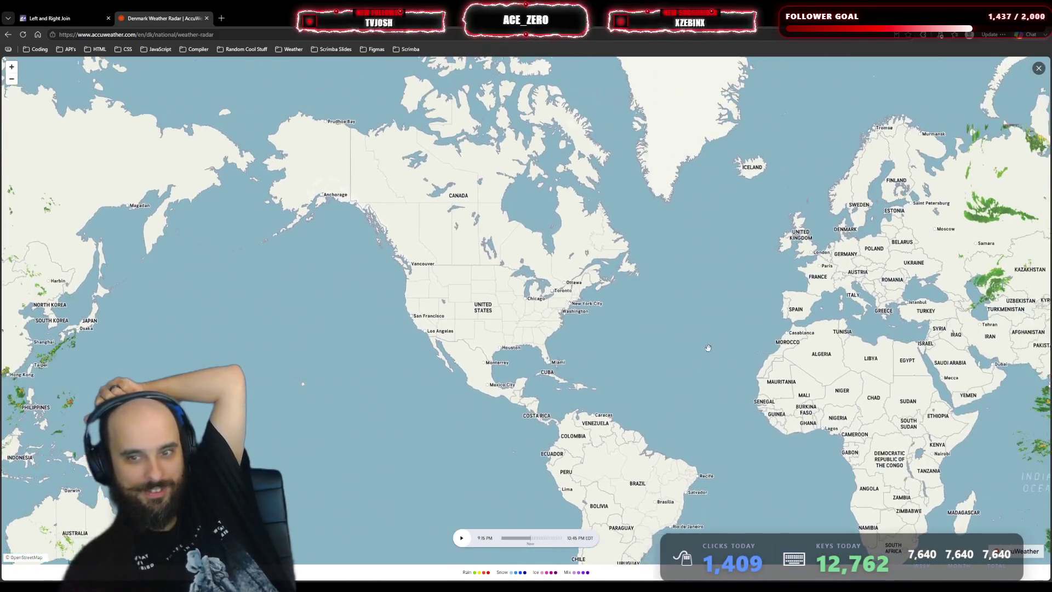
left_click_drag(708, 348, 466, 359)
left_click_drag(811, 340, 660, 347)
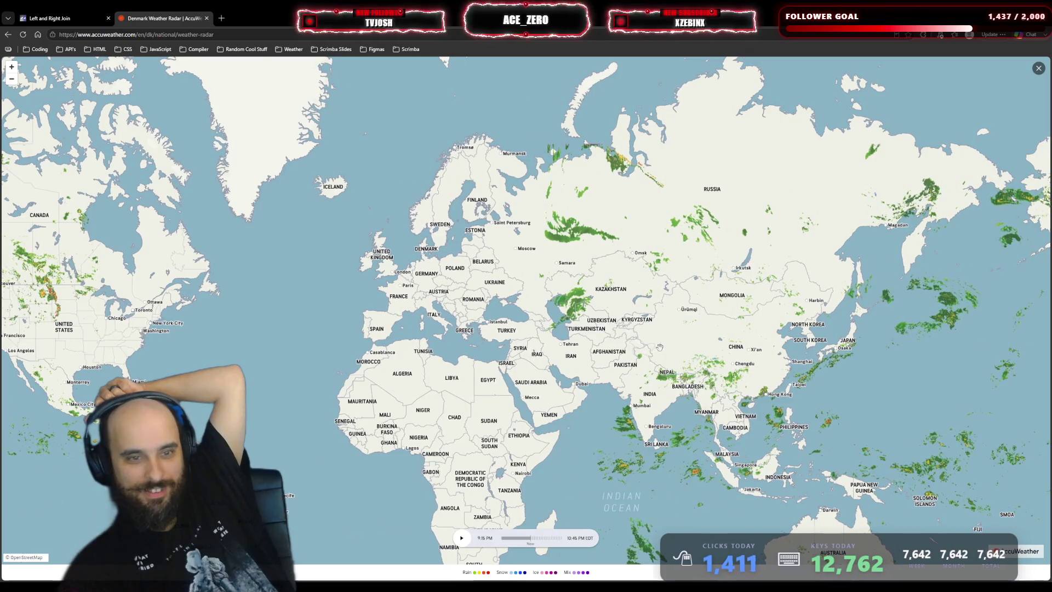
left_click_drag(62, 356, 475, 359)
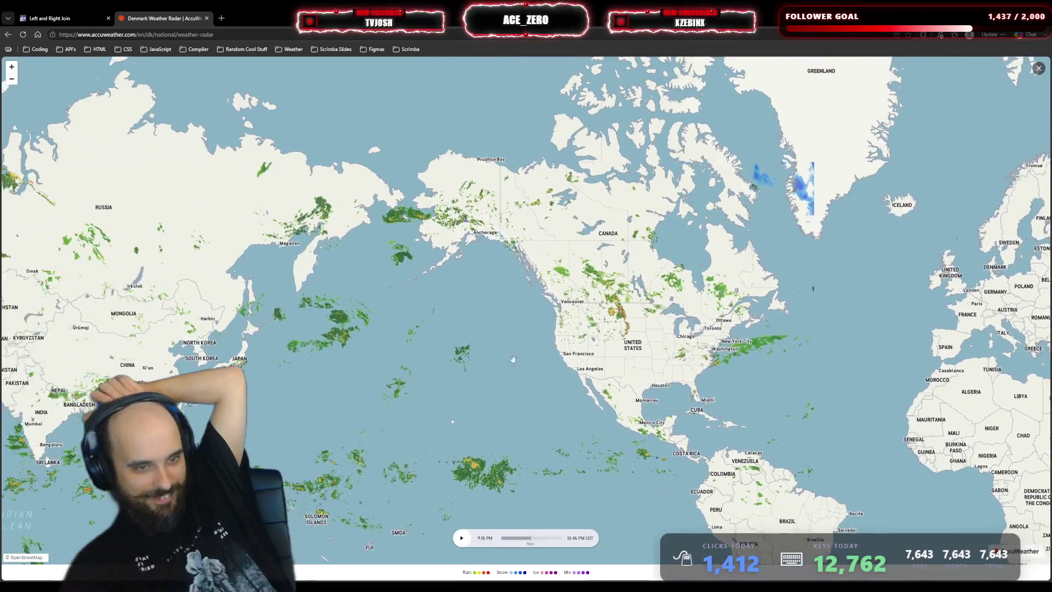
left_click_drag(230, 373, 620, 364)
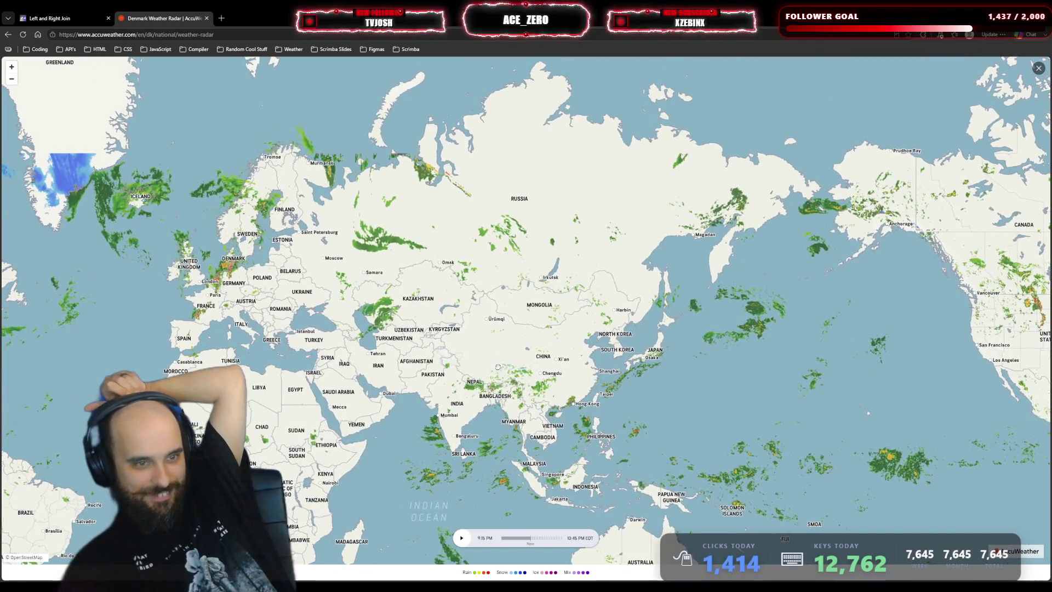
left_click_drag(498, 367, 595, 371)
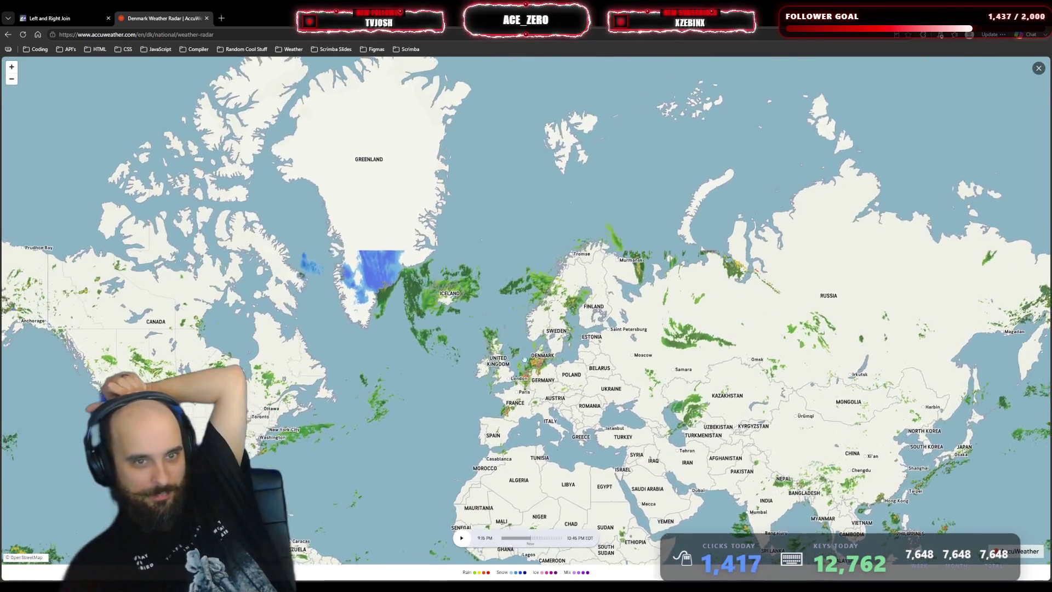
- Zoom in and out over Greenland and centre the map on Greenland and Iceland
scroll(478, 312, "up", 2)
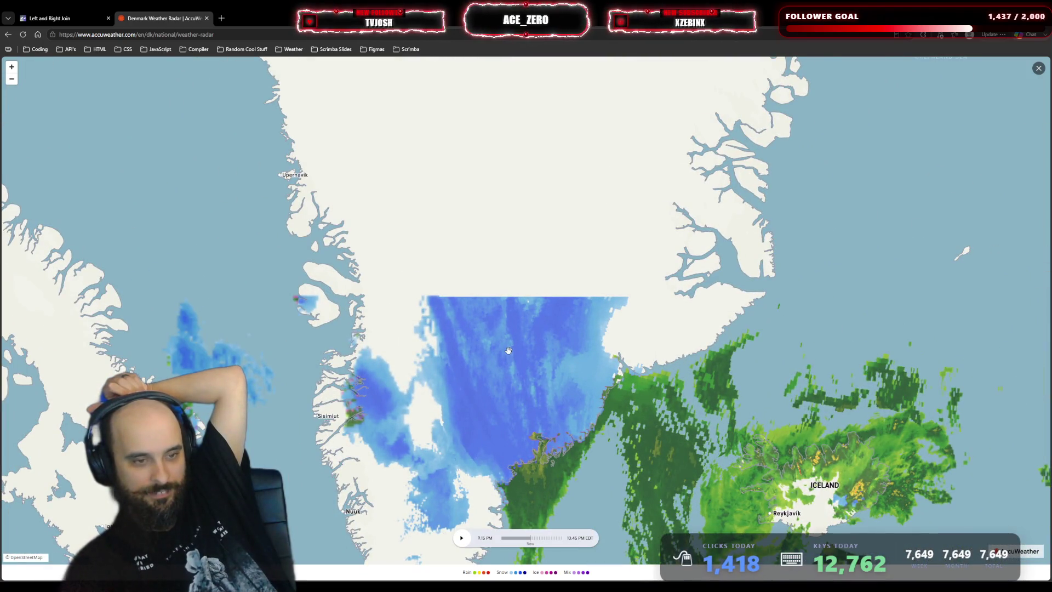
scroll(508, 351, "down", 3)
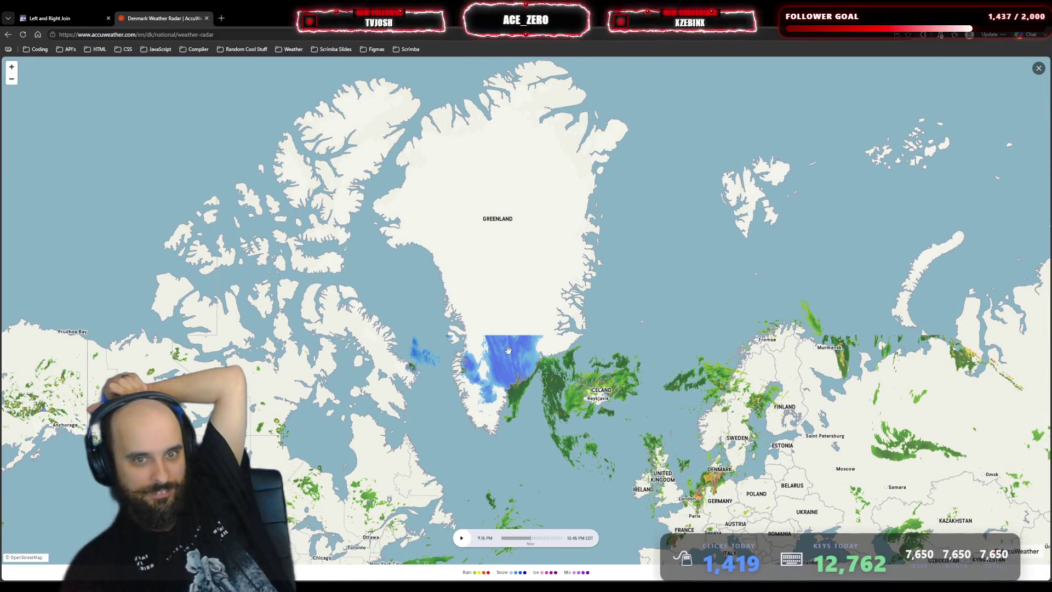
scroll(509, 351, "up", 5)
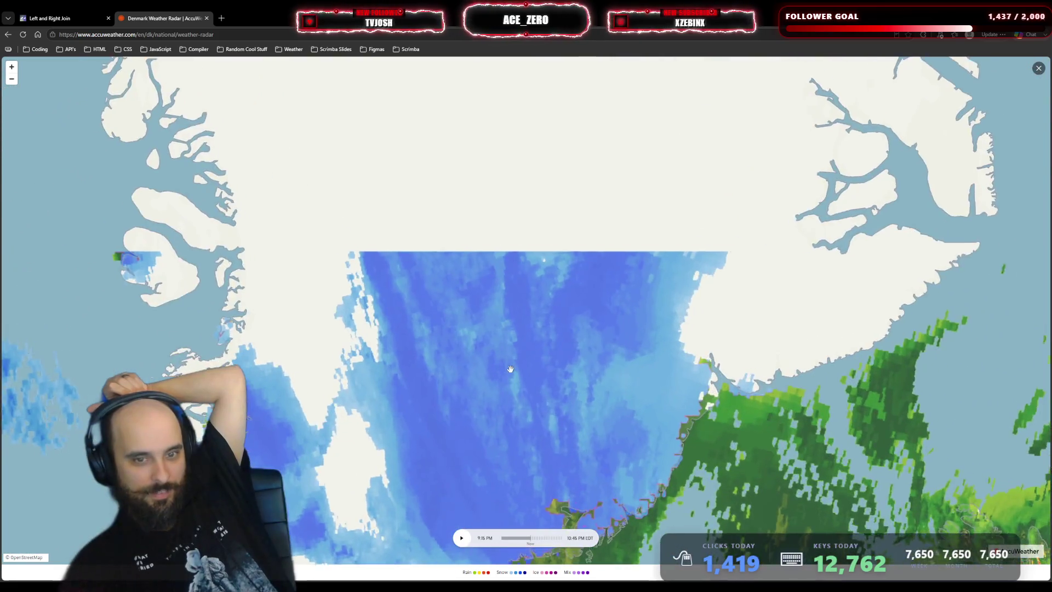
scroll(510, 368, "down", 4)
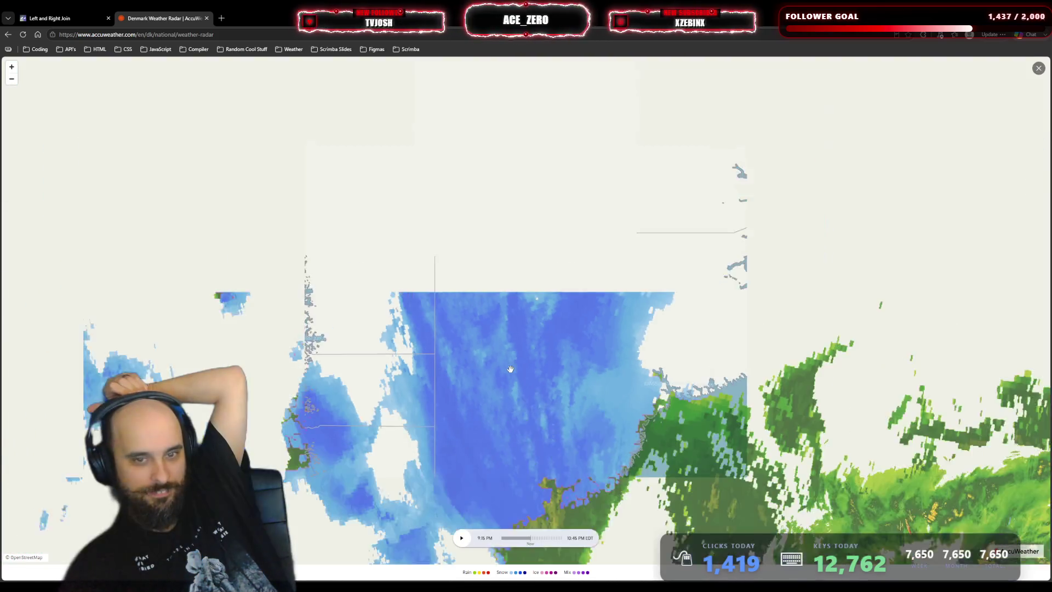
scroll(510, 369, "down", 3)
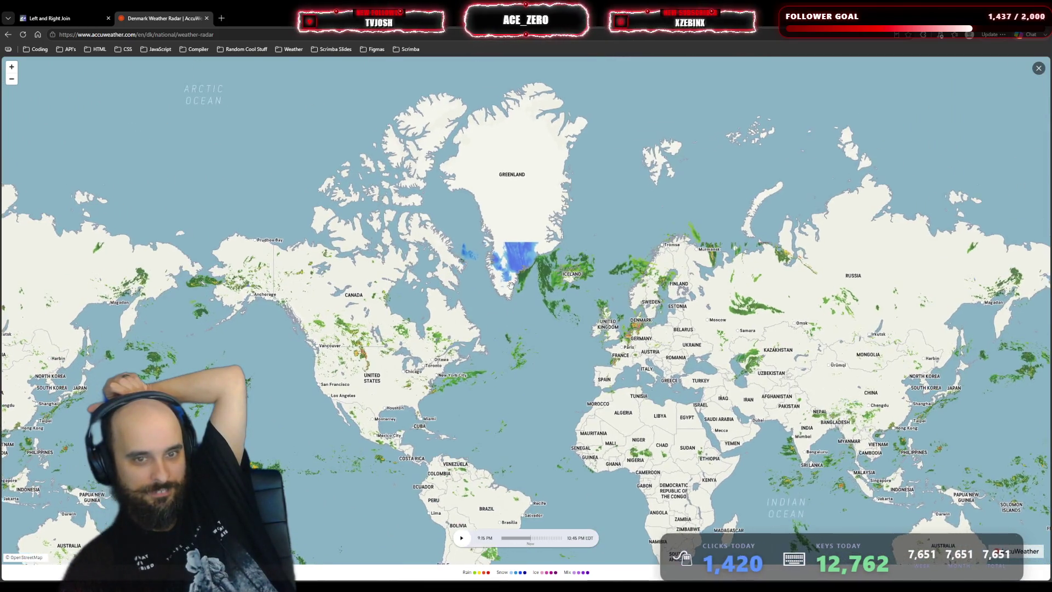
scroll(492, 323, "up", 2)
scroll(527, 317, "up", 1)
left_click_drag(527, 316, 539, 351)
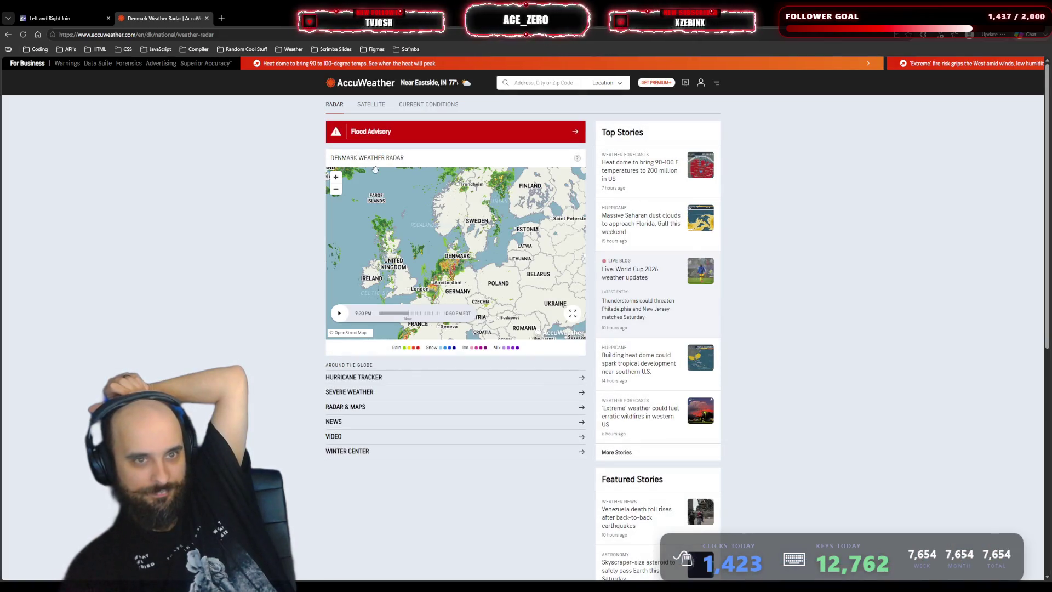
- Change the Google query to 'radar in greenland' and open AccuWeather's Greenland Weather Radar result
left_click(8, 34)
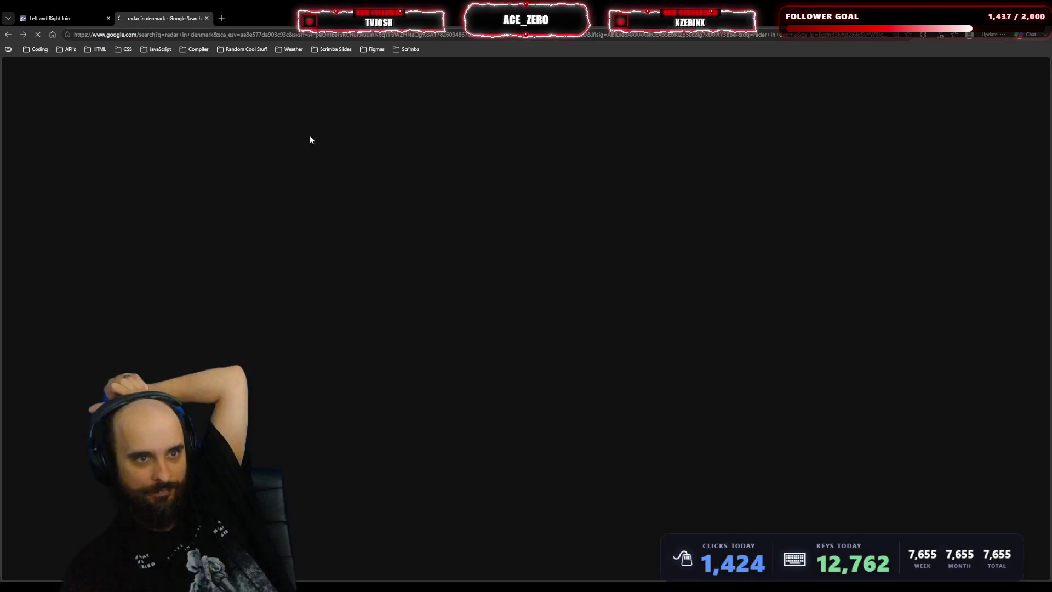
left_click(182, 83)
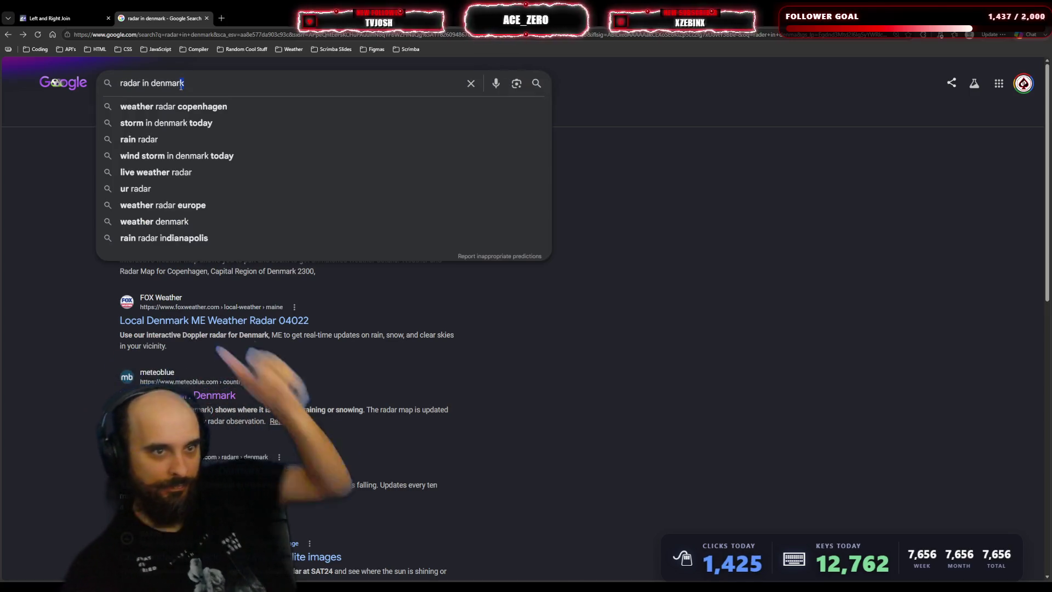
key("BackSpace")
key("BackSpace")
key("BackSpace")
key("BackSpace")
type("greenka")
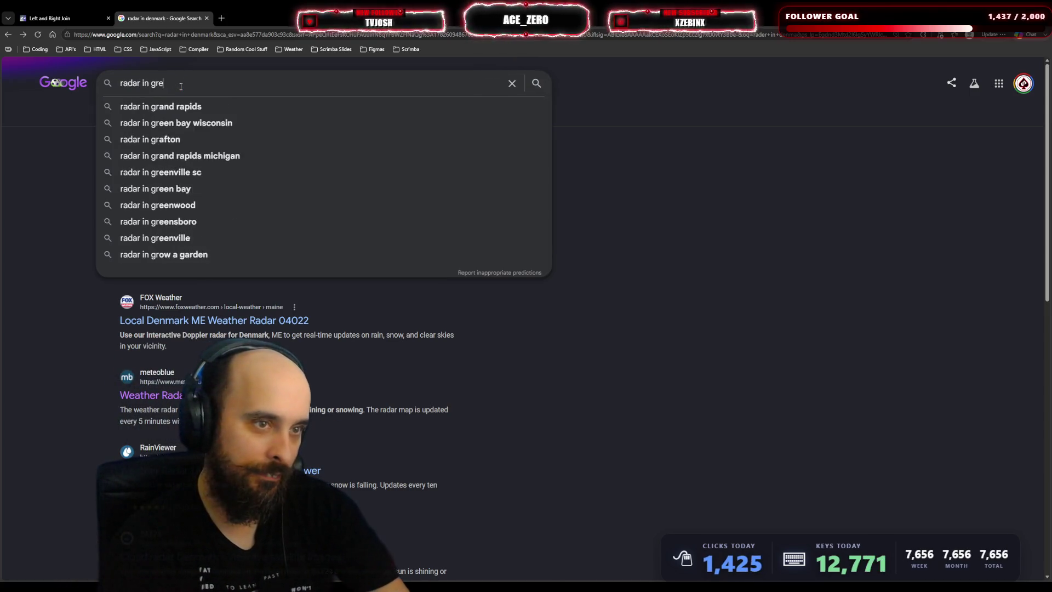
key("BackSpace")
key("BackSpace")
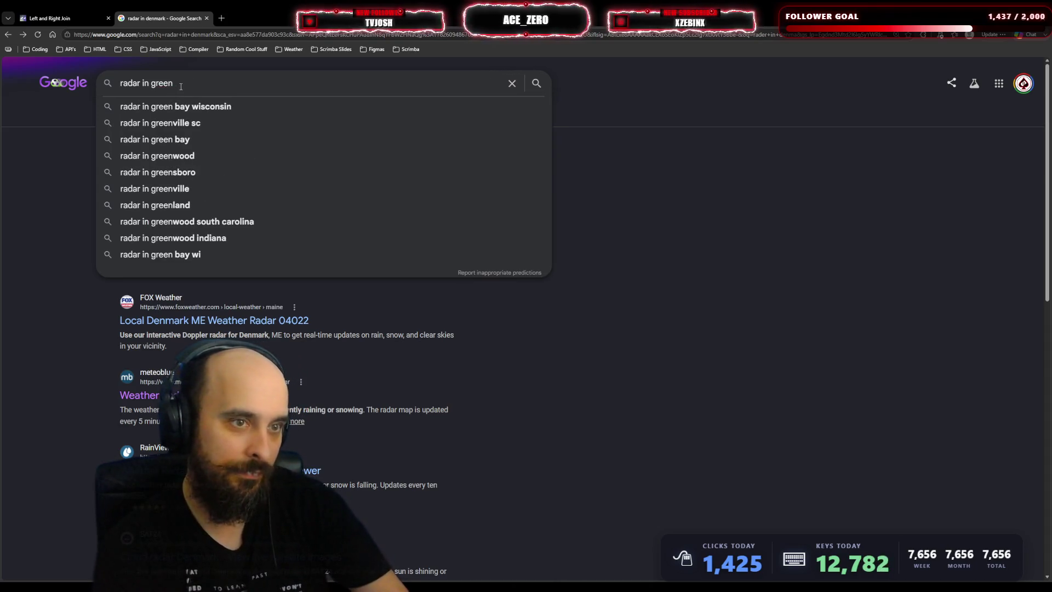
type("land")
key("Return")
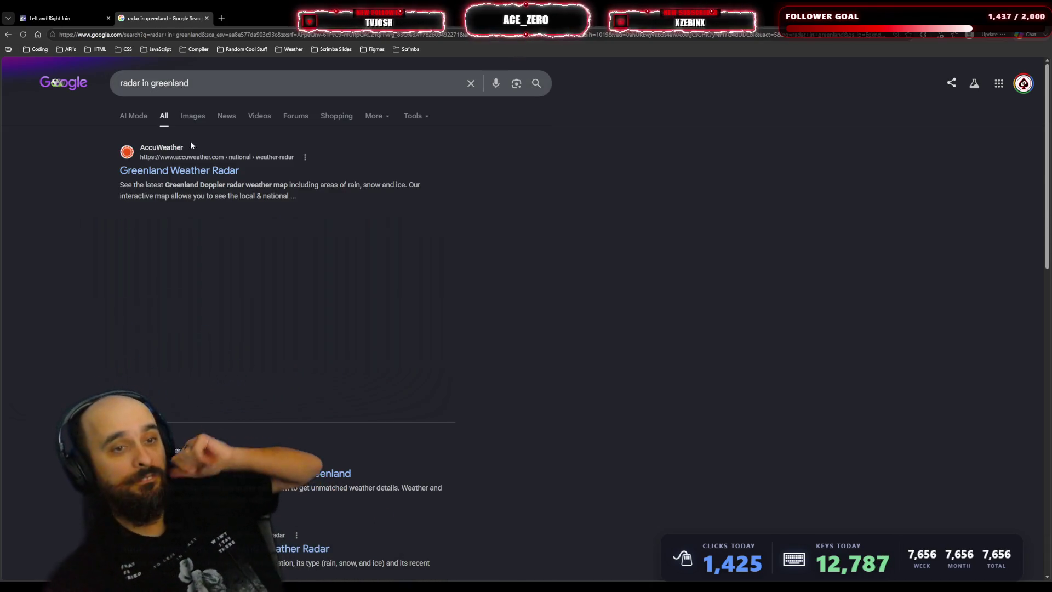
left_click(230, 171)
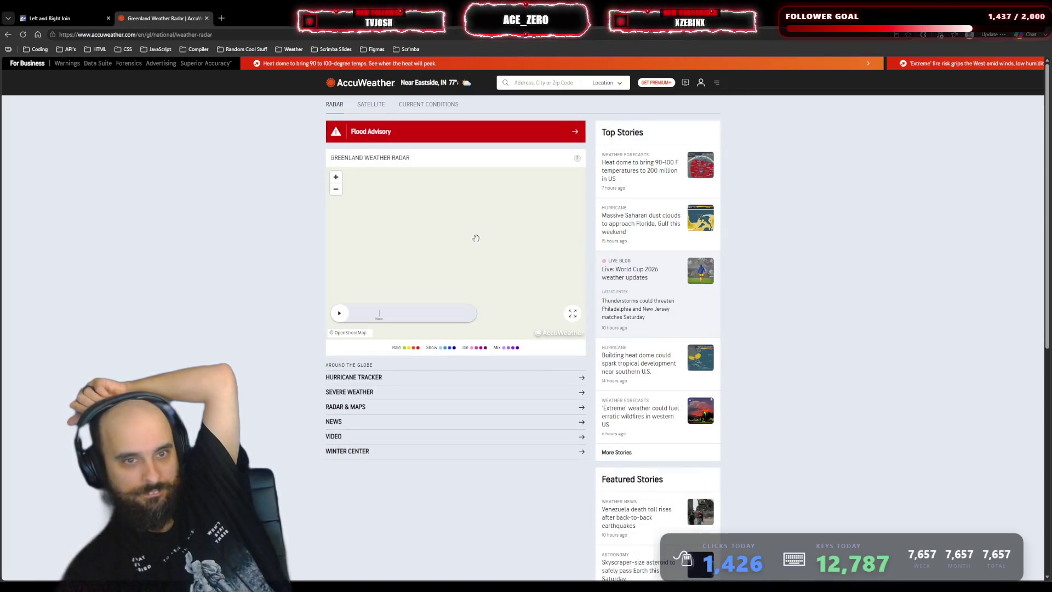
- Expand the Greenland radar map to full screen and zoom over southern Greenland
left_click(572, 312)
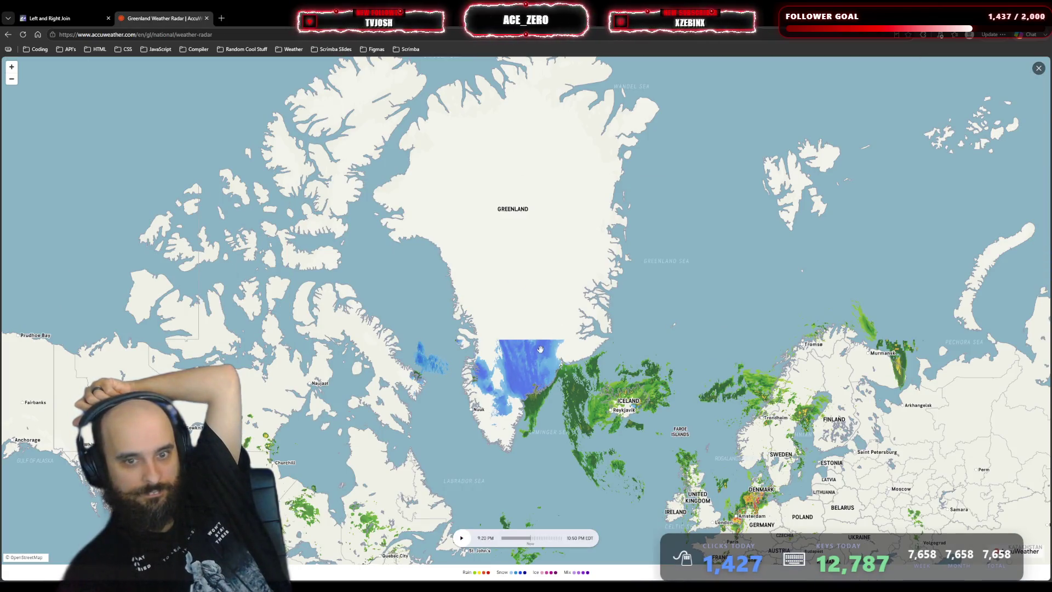
scroll(548, 343, "up", 3)
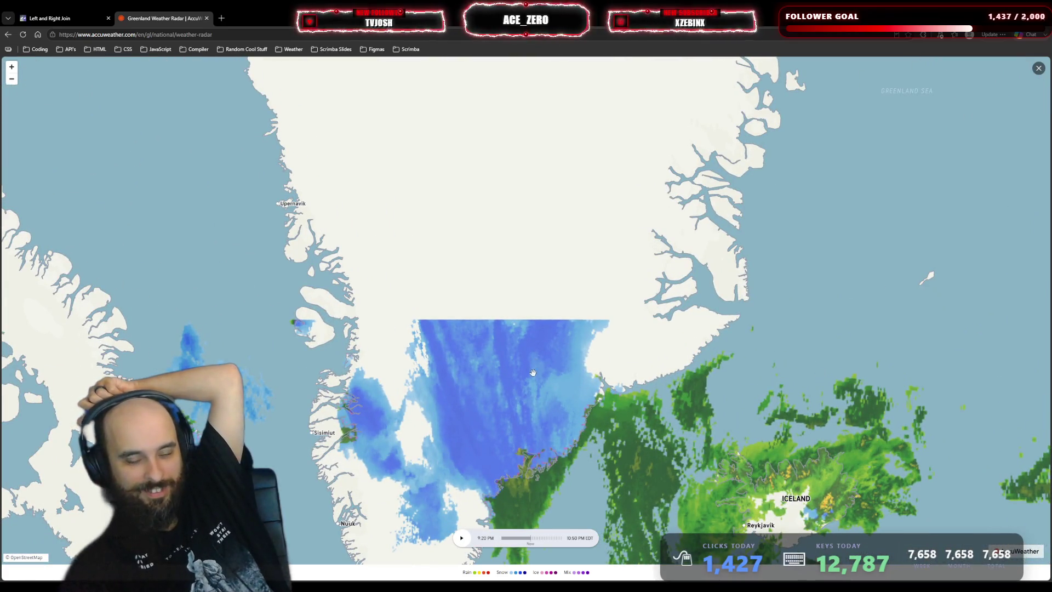
left_click_drag(535, 380, 527, 297)
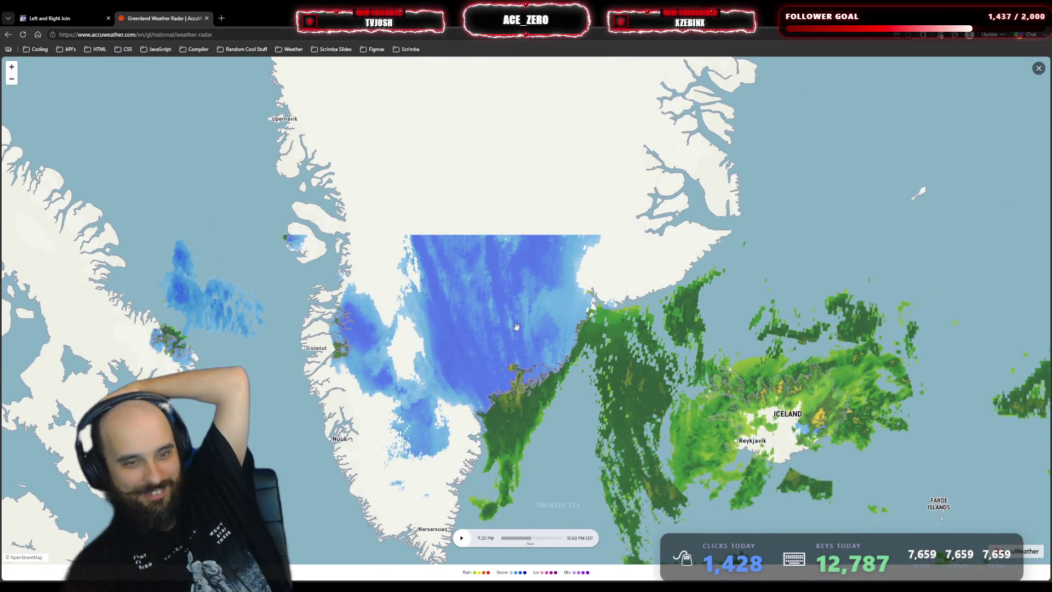
scroll(516, 327, "up", 6)
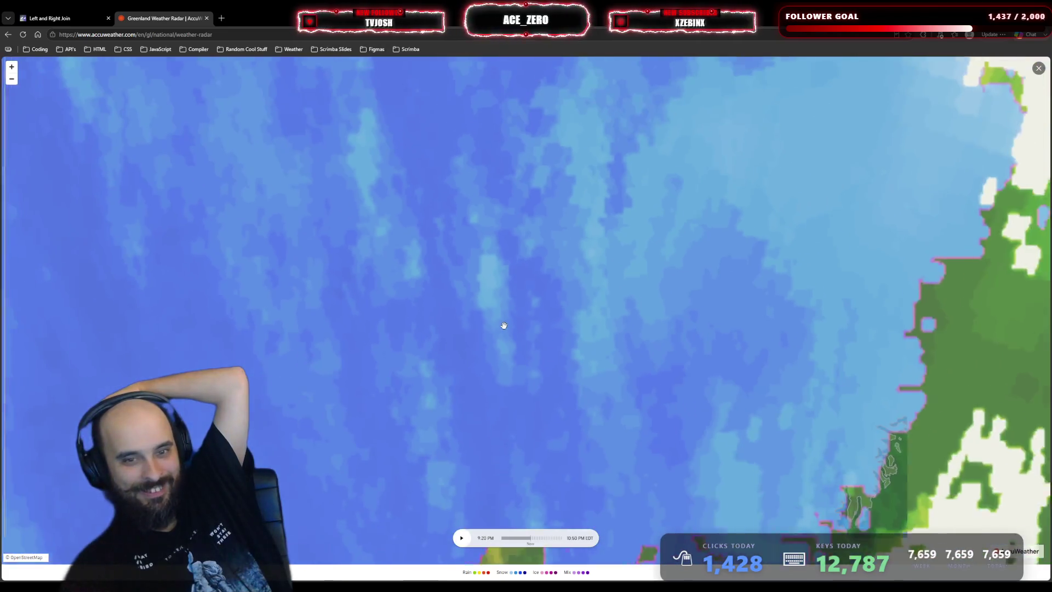
scroll(505, 326, "down", 5)
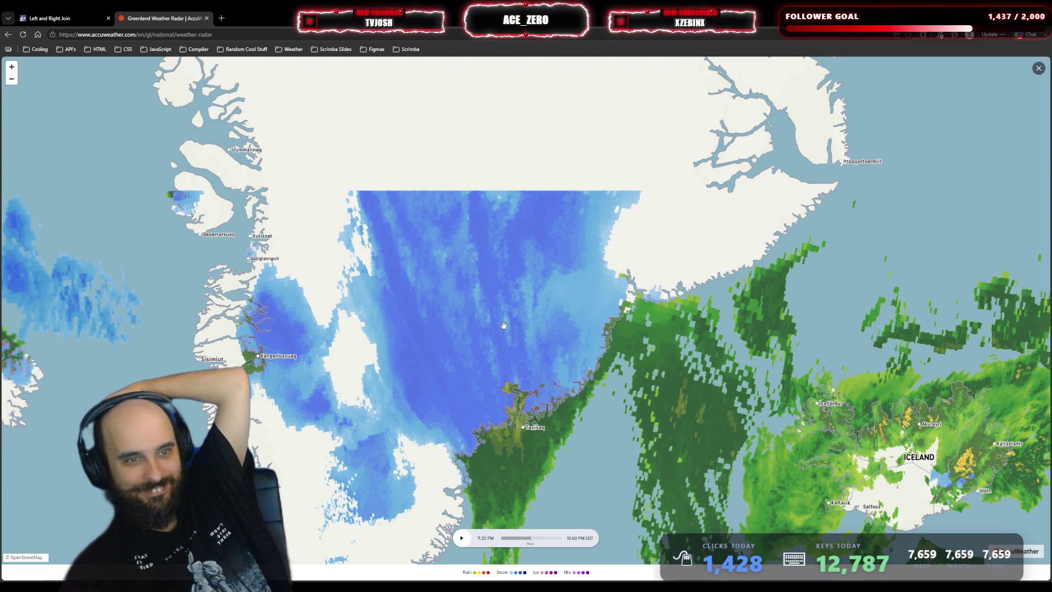
scroll(505, 325, "down", 8)
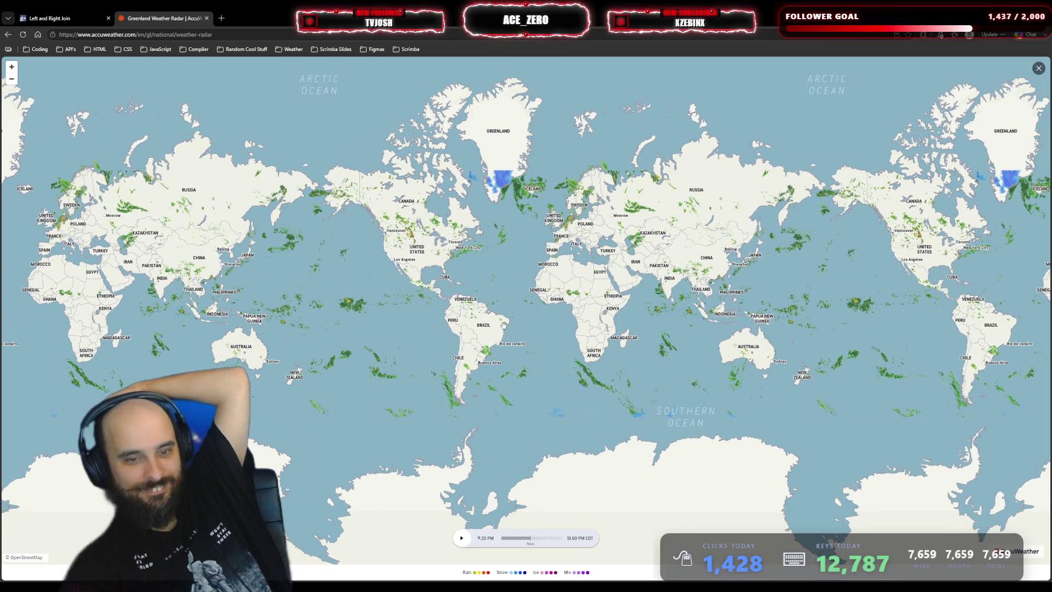
- Bring southern Greenland and Iceland into view, then return to the search results
left_click_drag(499, 295, 527, 295)
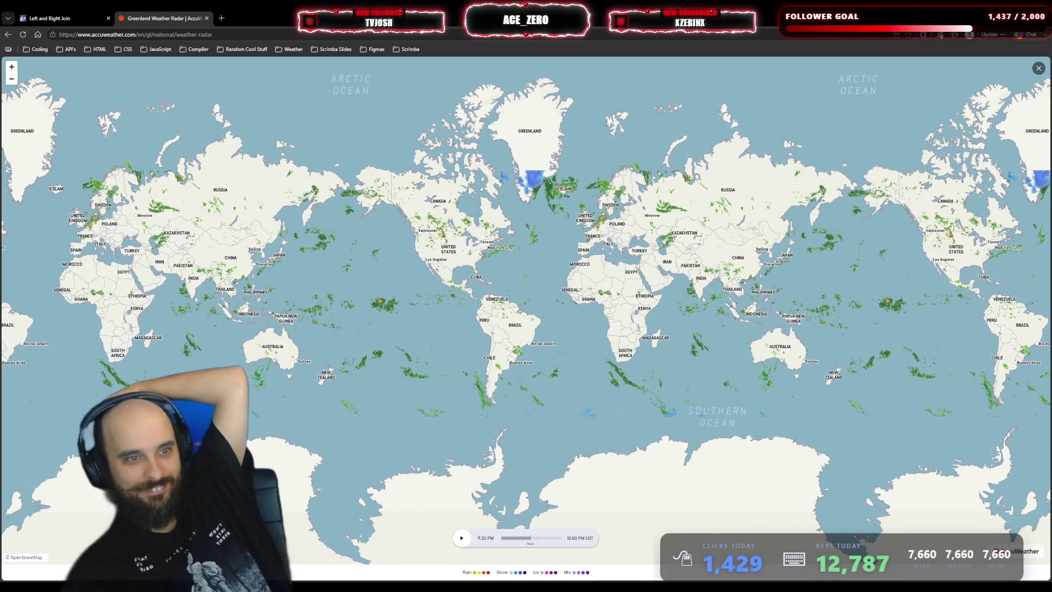
scroll(542, 164, "up", 3)
scroll(541, 163, "up", 2)
left_click_drag(542, 163, 542, 309)
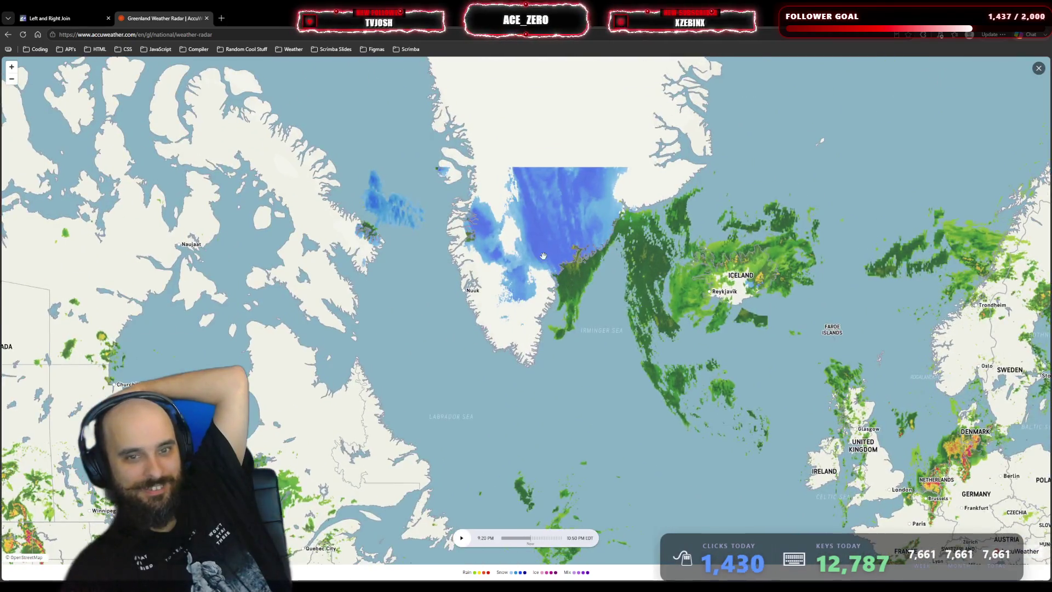
left_click(8, 34)
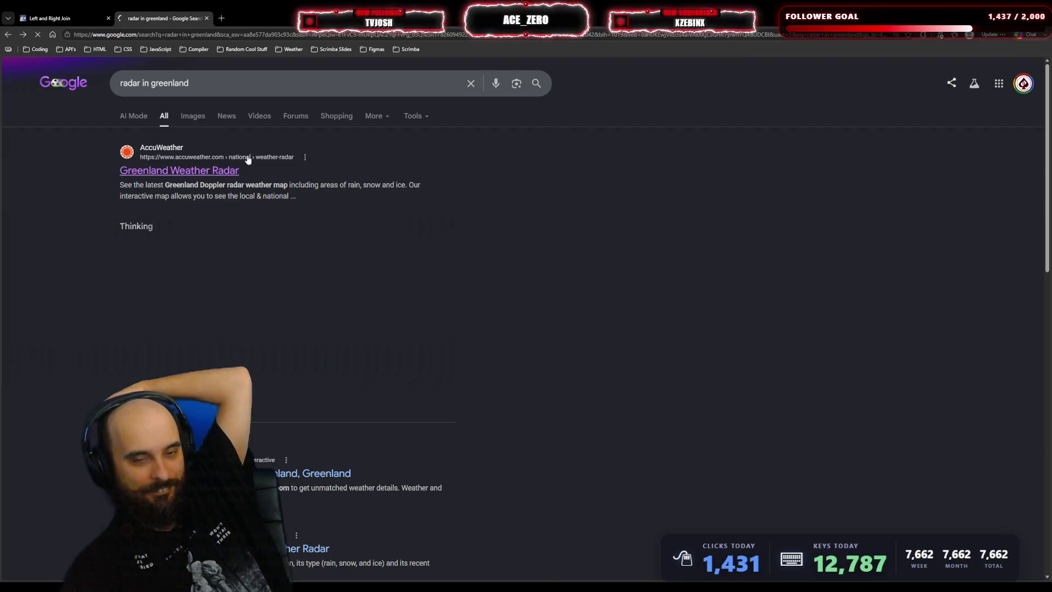
- Reopen the Greenland Weather Radar page, zoom the map in, and view the Flood Advisory details
left_click(276, 186)
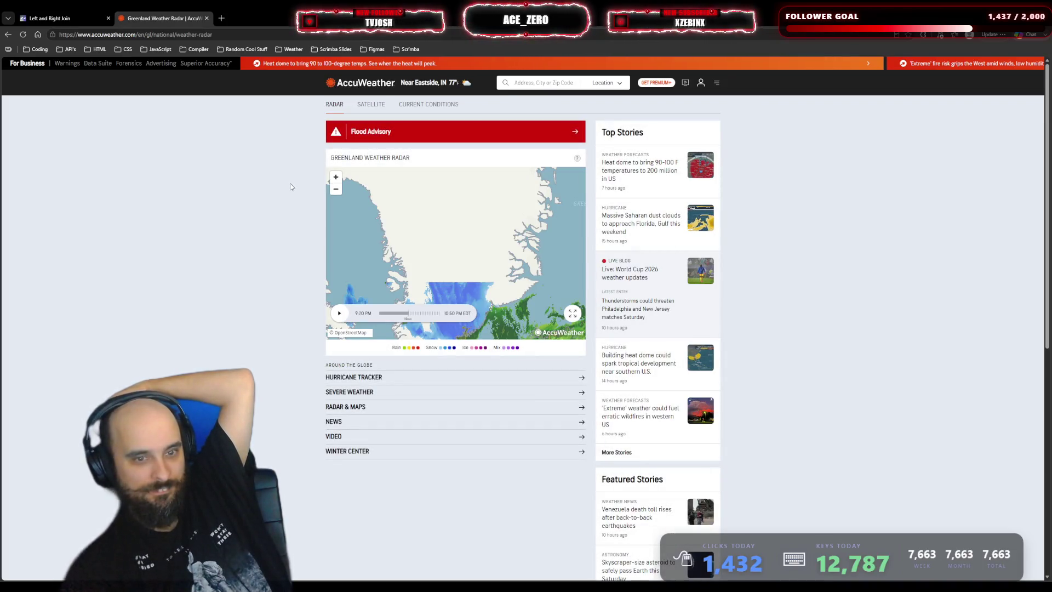
double_click(337, 179)
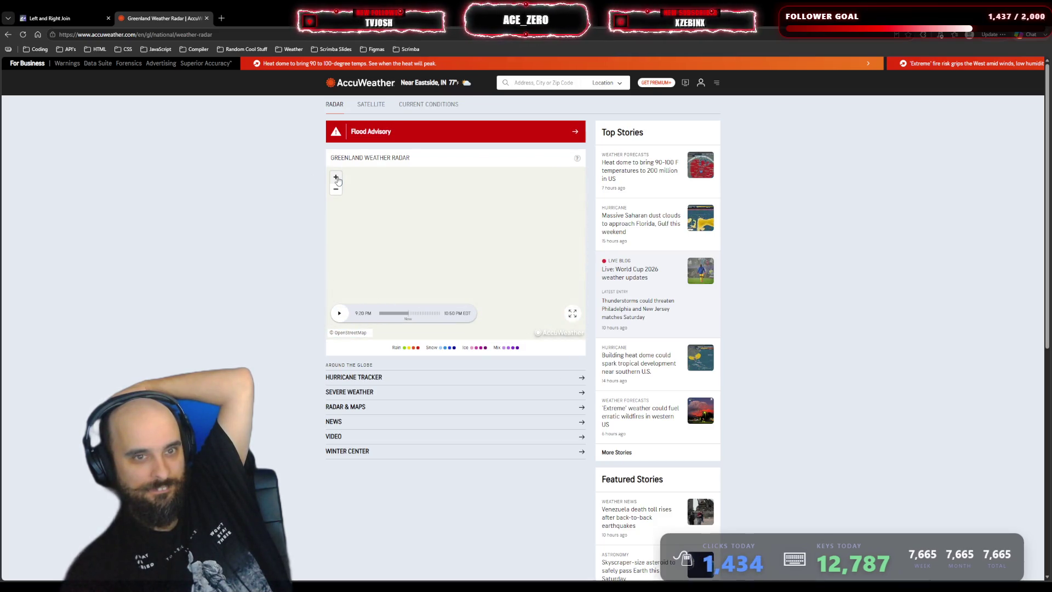
left_click(387, 132)
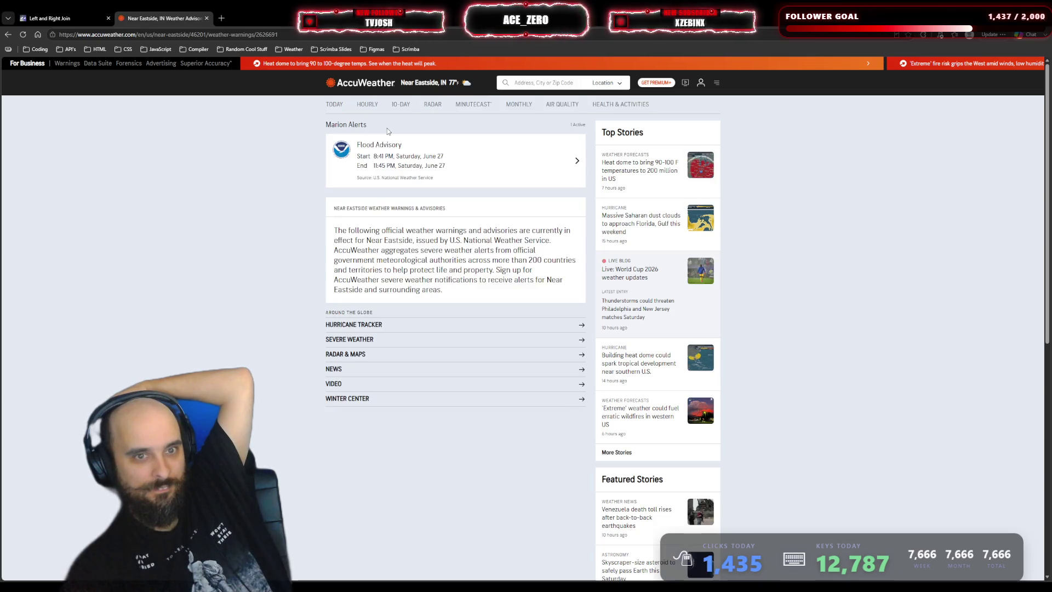
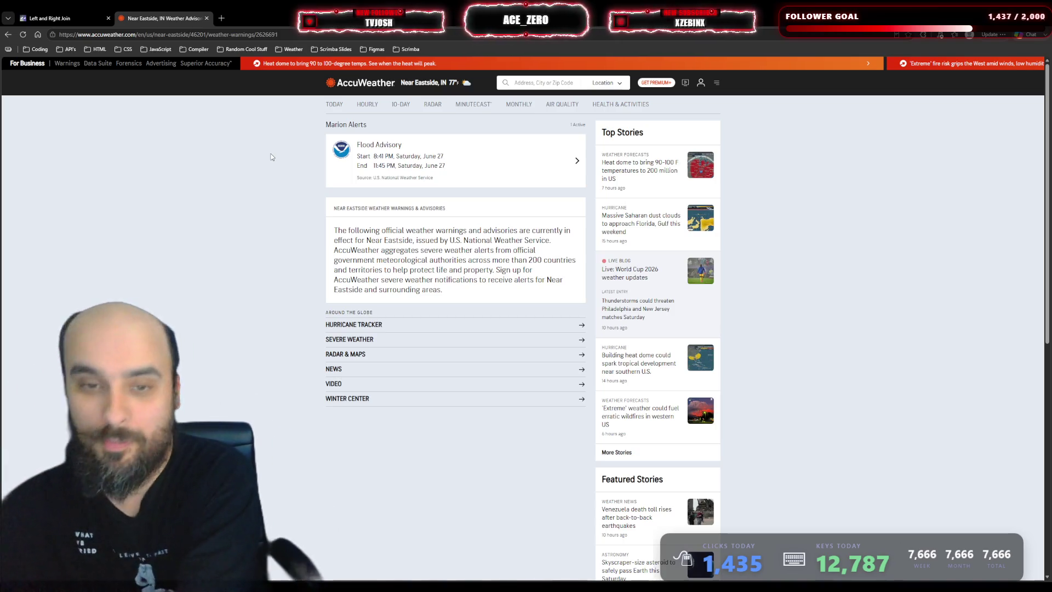
- Close the AccuWeather page and resume the paused Left and Right Join lesson video
left_click(206, 18)
left_click(560, 276)
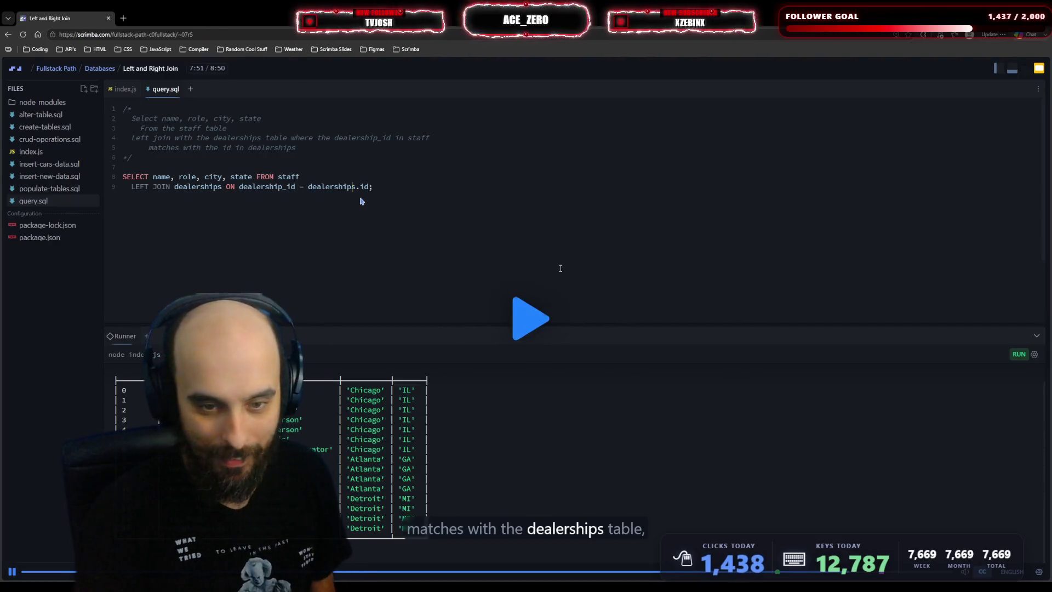
- Watch the lesson full-screen, pausing at the join change to open the Exercise #2 right-join challenge
key("F11")
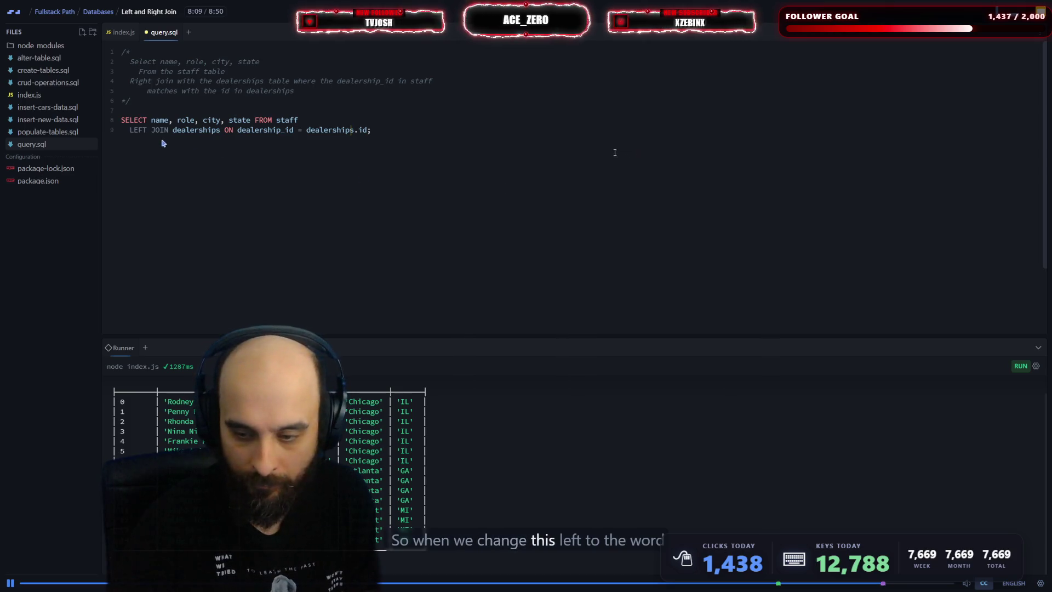
left_click(308, 223)
left_click(307, 223)
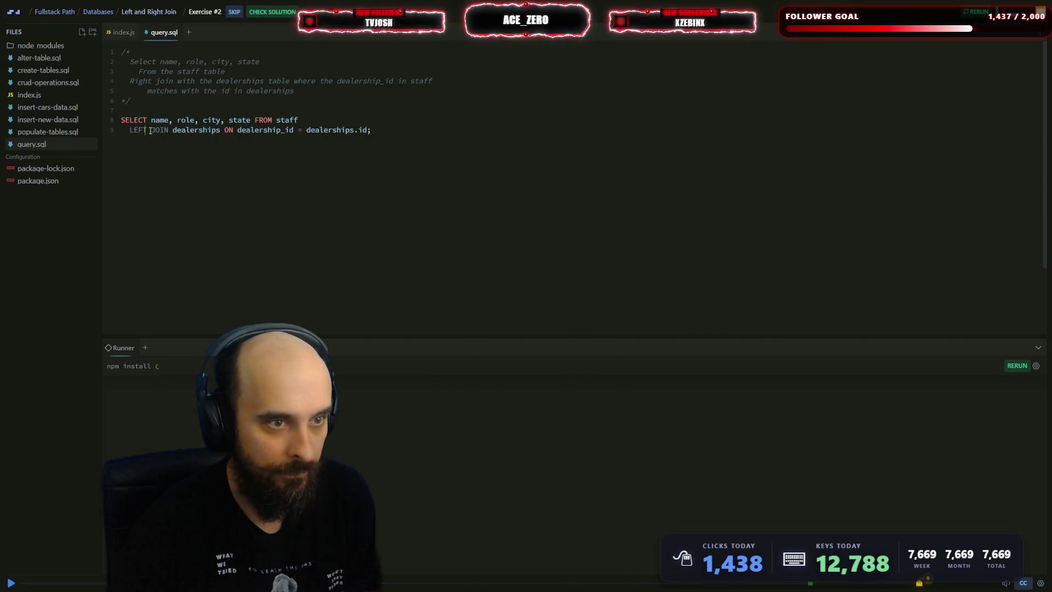
- Change LEFT to RIGHT JOIN on dealerships in query.sql, run it, review results, and submit
type("RIg")
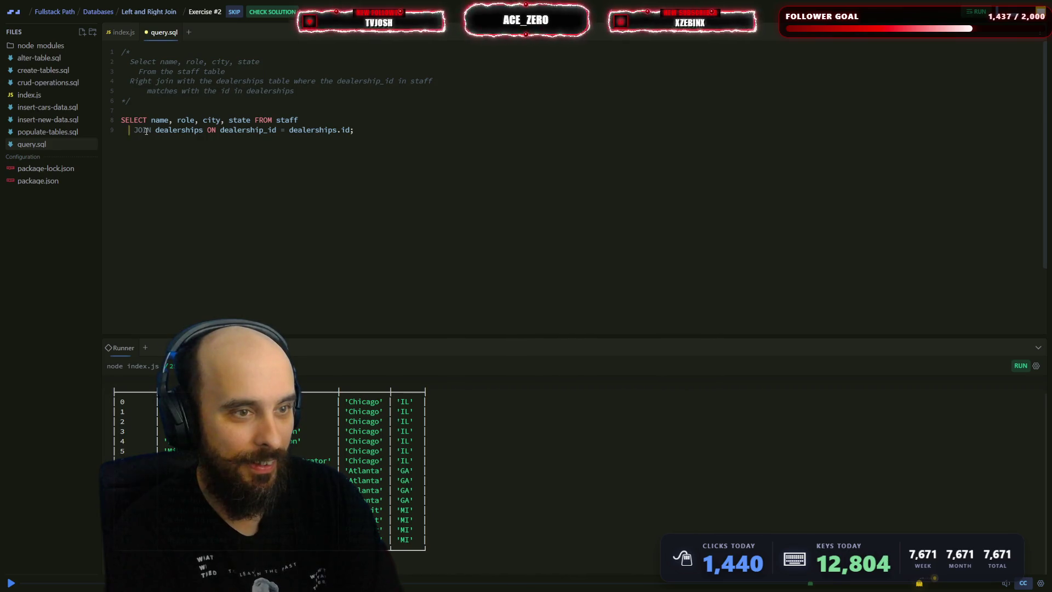
type("RIGHT")
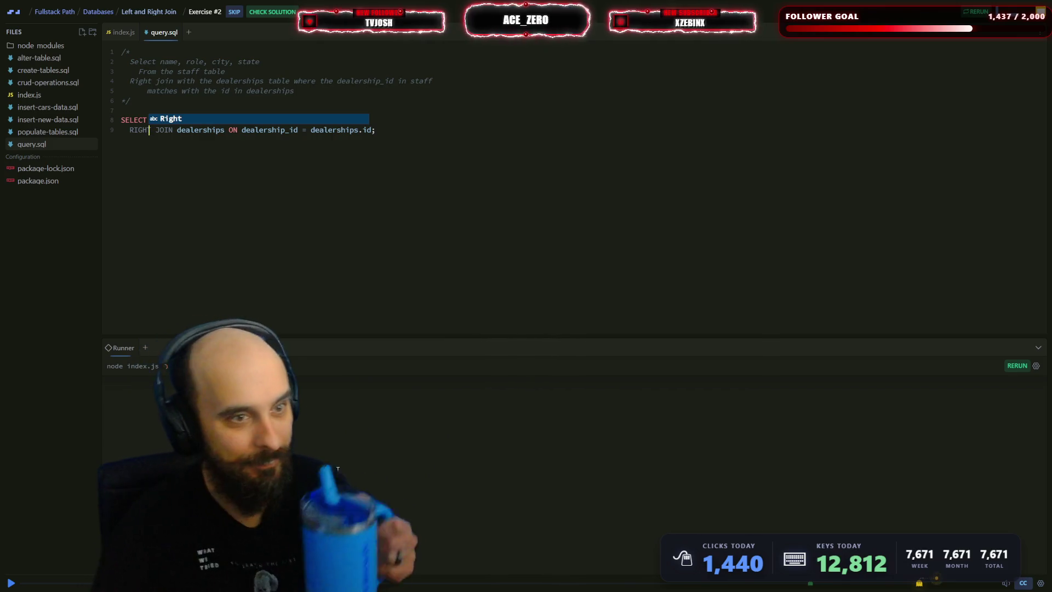
left_click(361, 470)
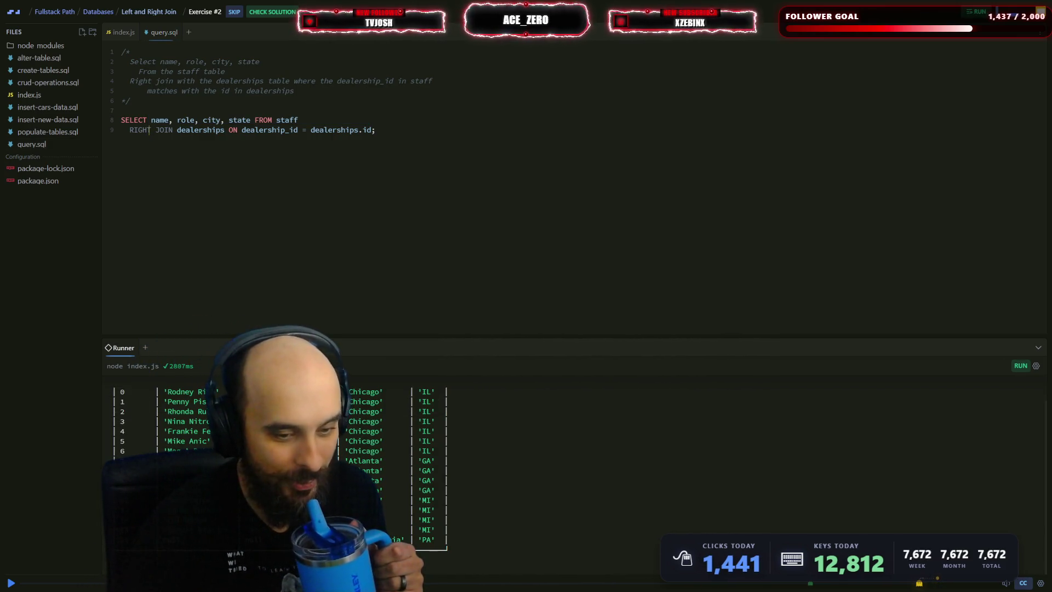
scroll(406, 493, "down", 2)
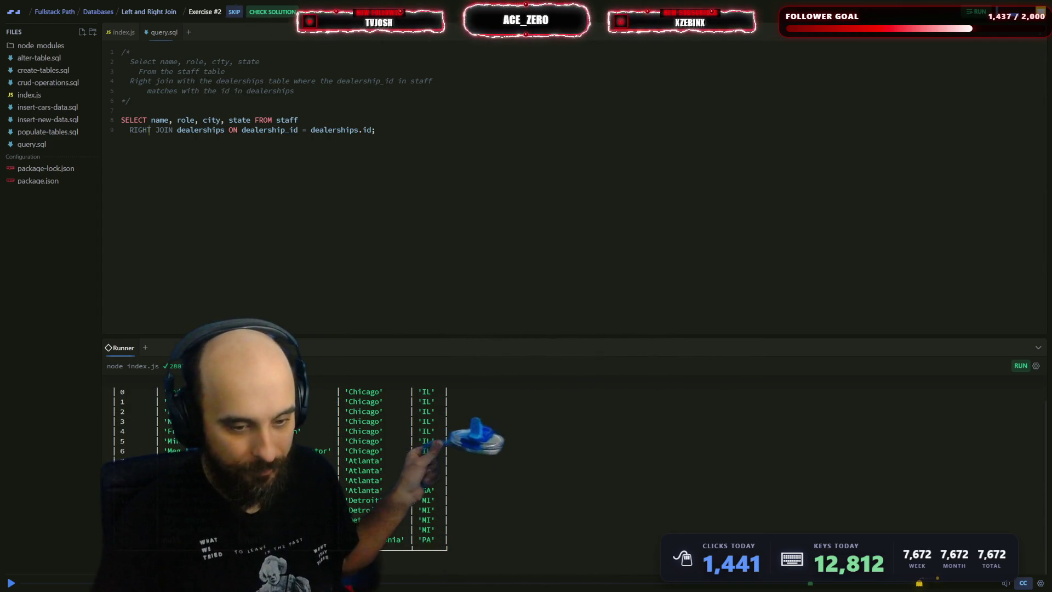
scroll(280, 472, "up", 2)
scroll(280, 471, "down", 2)
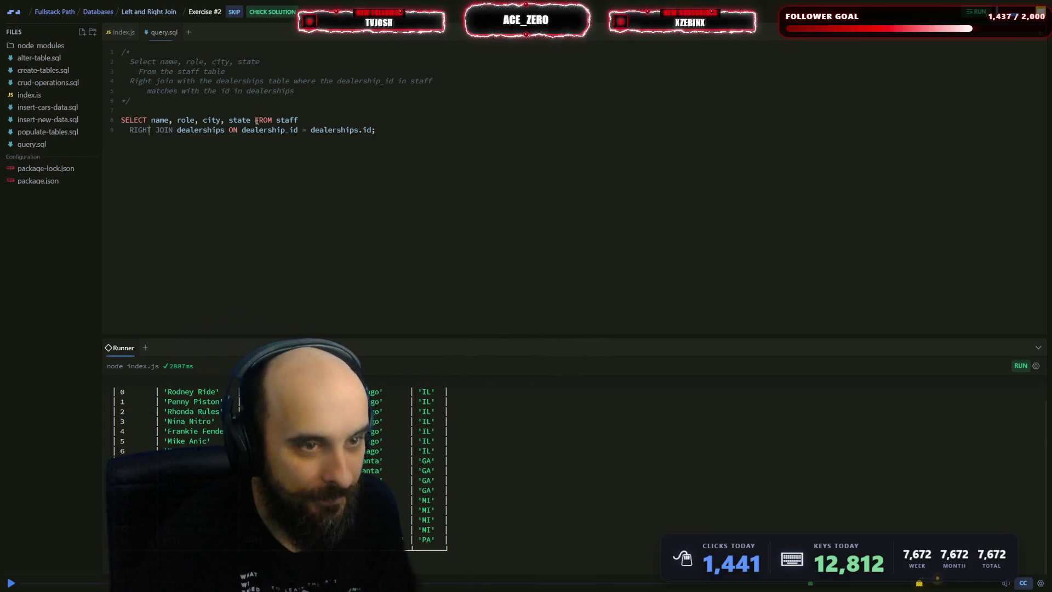
left_click(279, 13)
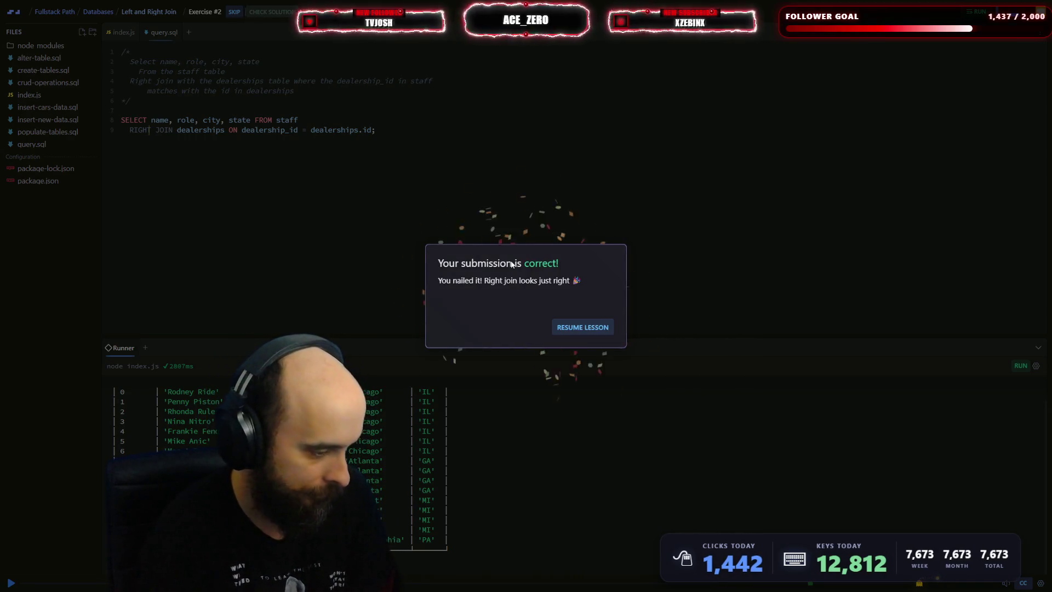
- Dismiss the 'Right join looks just right' message and continue the lesson into the next one
left_click(583, 327)
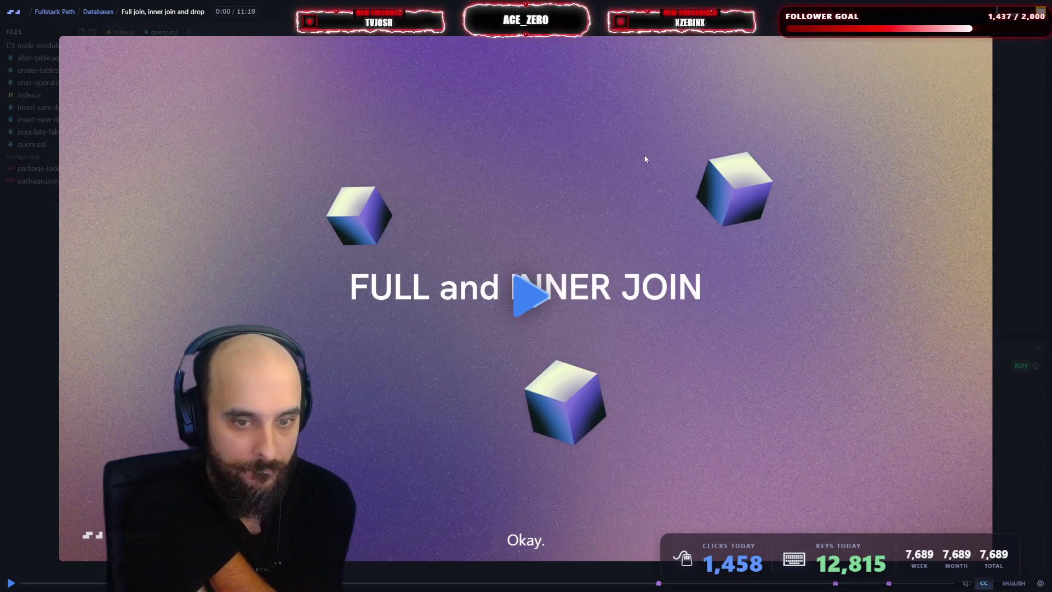
- Play the Full join, inner join and drop lesson and pause on the INNER JOIN slide
left_click(645, 159)
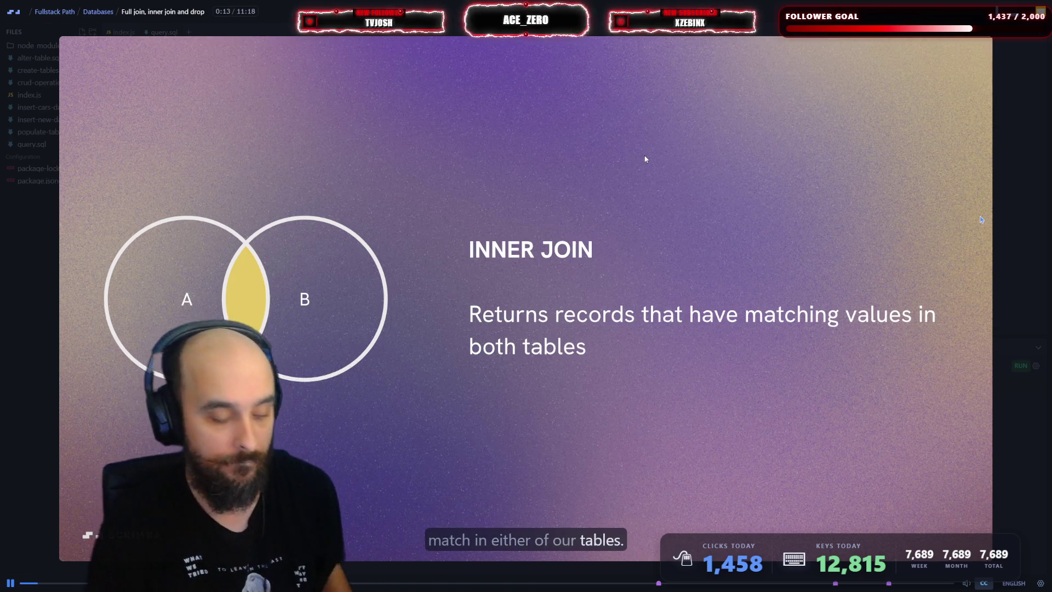
key("space")
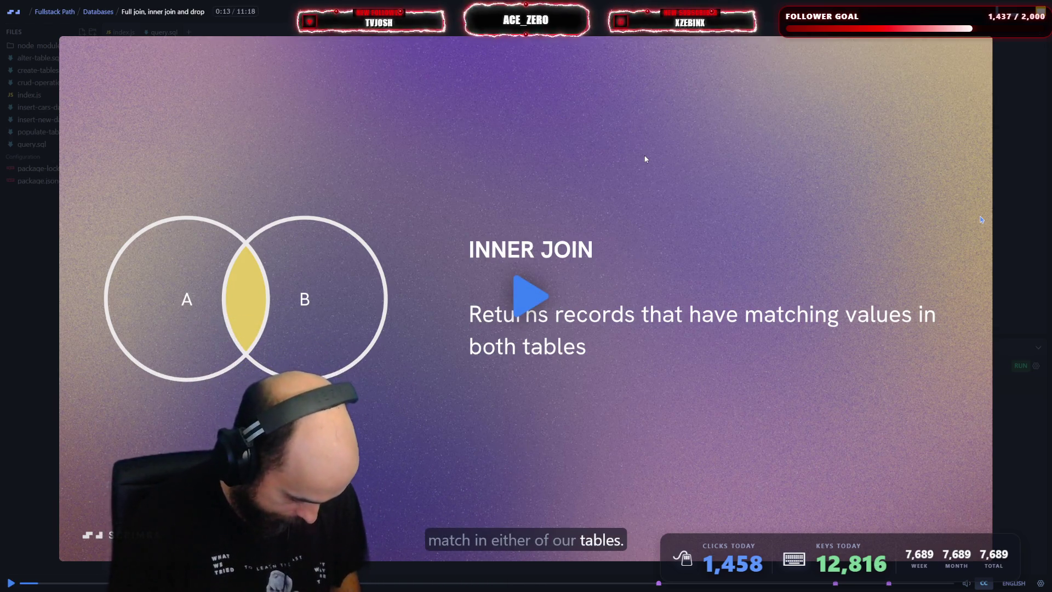